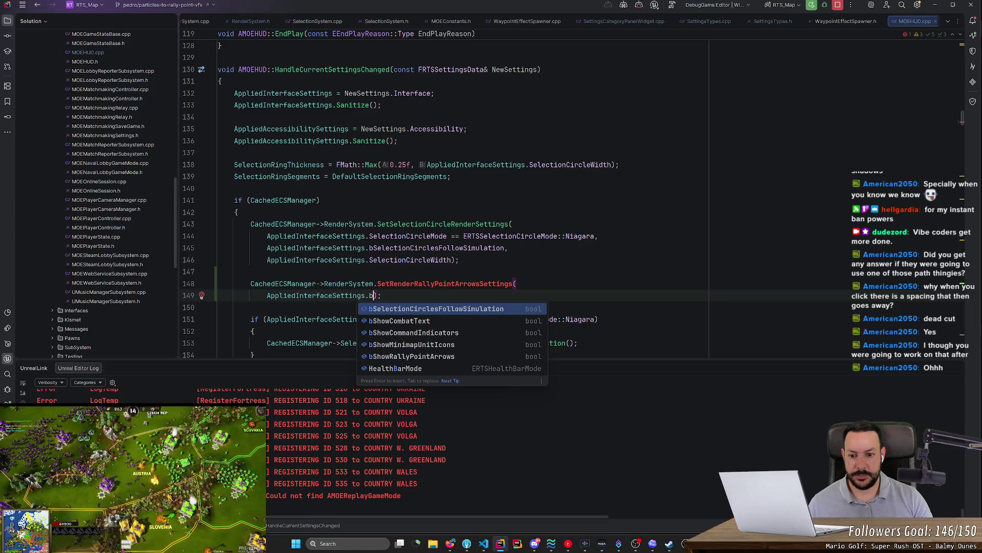
- Pass bShowRallyPointArrows as the argument to SetRenderRallyPointArrowsSettings in HandleCurrentSettingsChanged
key("Down")
key("Down")
key("Down")
key("Return")
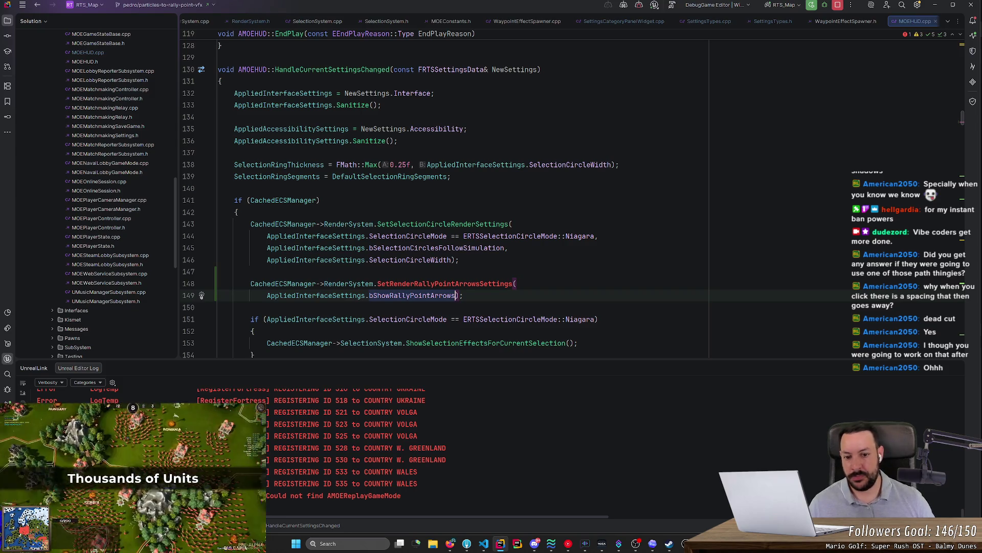
left_click(366, 295)
left_click(455, 295)
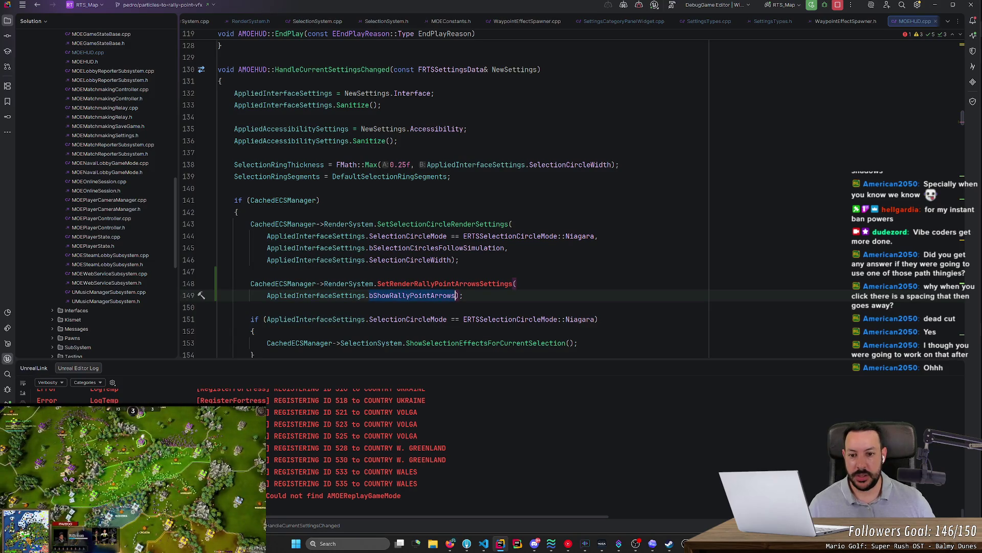
right_click(455, 281)
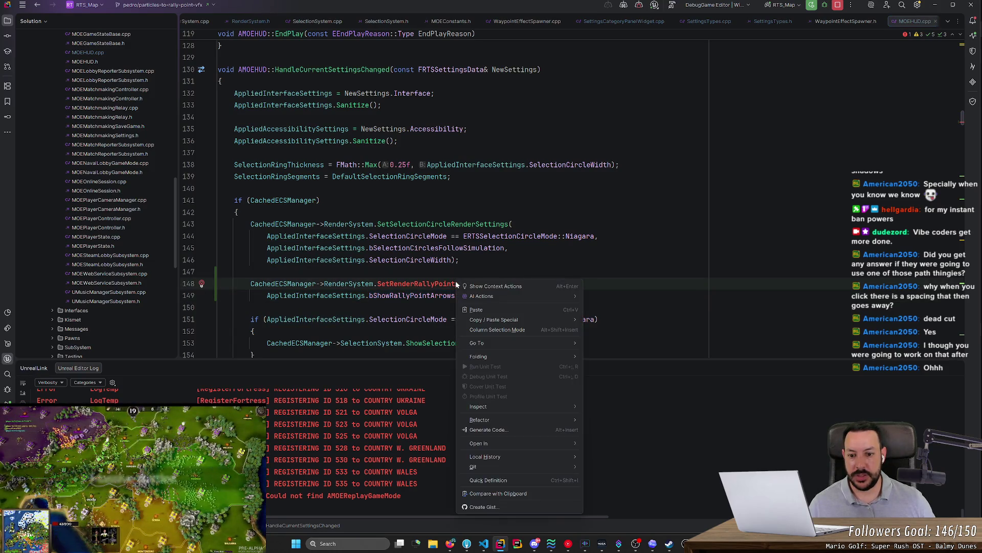
key("Escape")
- Stop the running debug session and jump to the SetRenderRallyPointArrowsSettings declaration
left_click(838, 7)
left_click(411, 284)
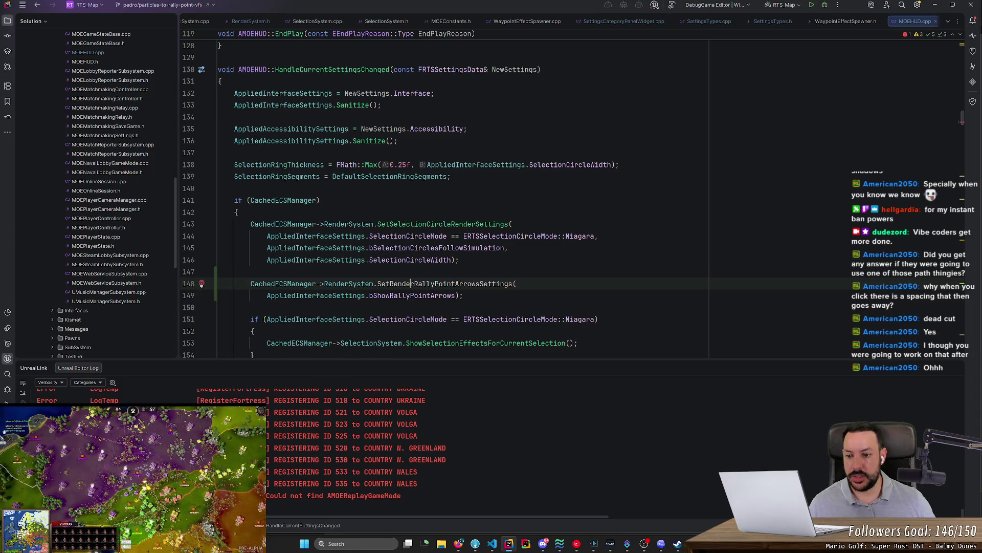
key("F12")
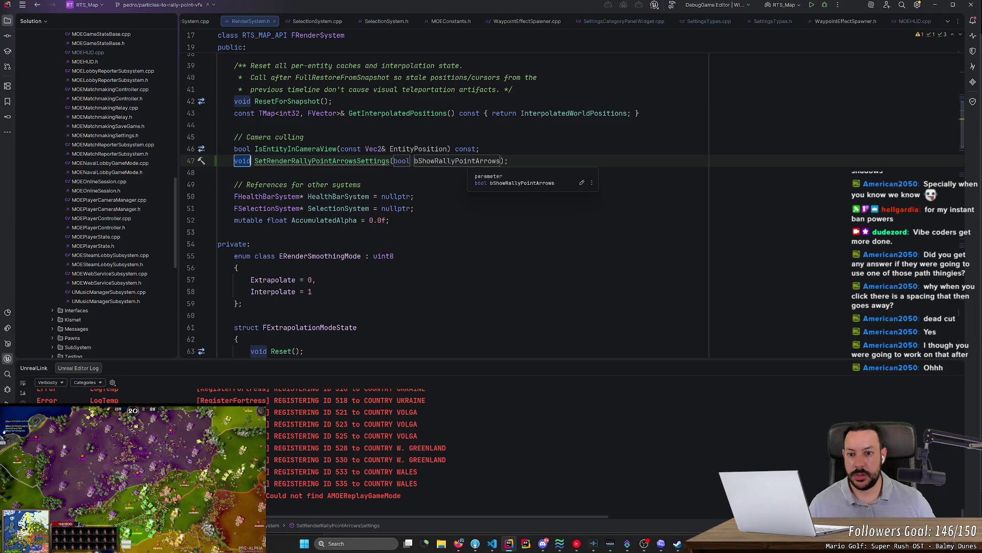
- Move the SetRenderRallyPointArrowsSettings declaration below SetSelectionCircleRenderSettings and remove the blank line
left_click(508, 161)
scroll(446, 205, "up", 4)
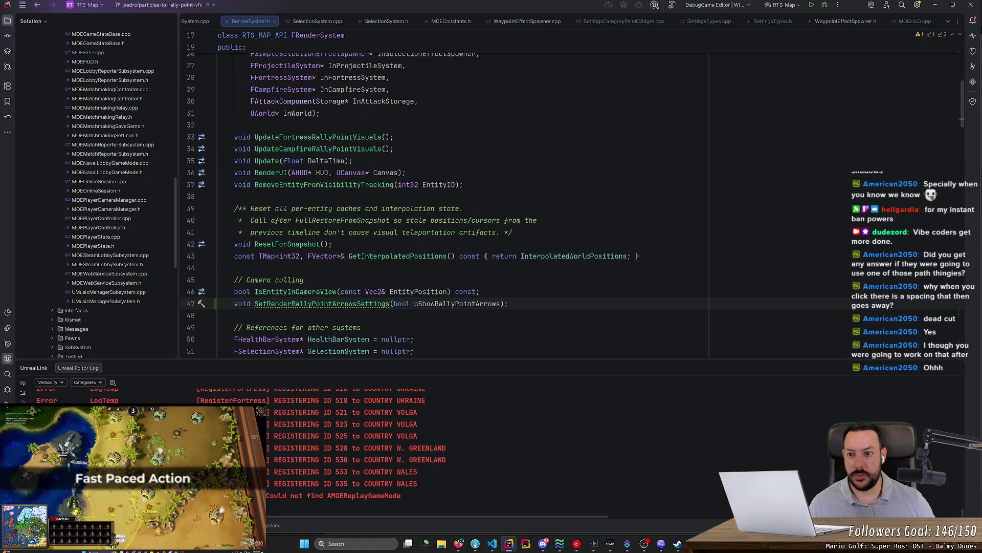
scroll(445, 205, "up", 2)
scroll(445, 205, "down", 3)
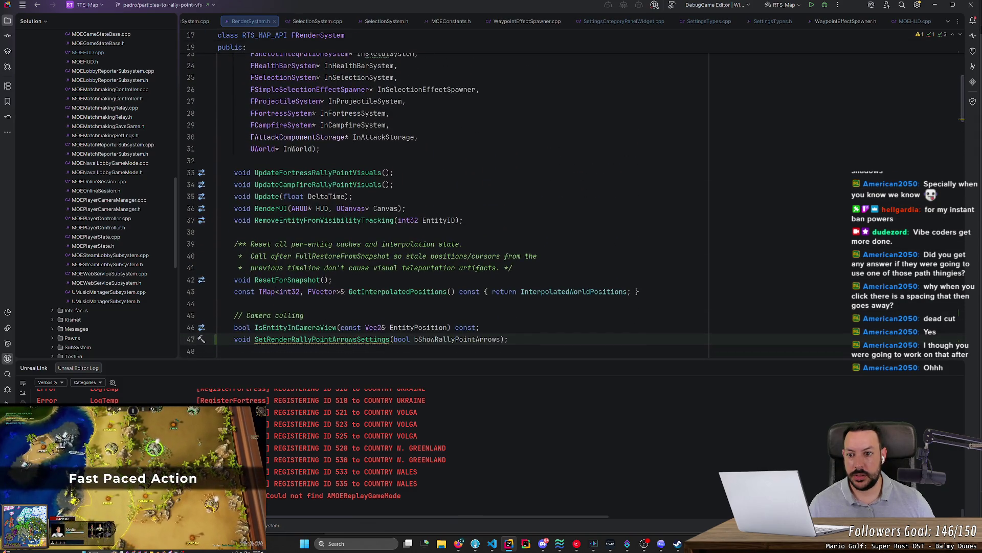
scroll(445, 205, "down", 10)
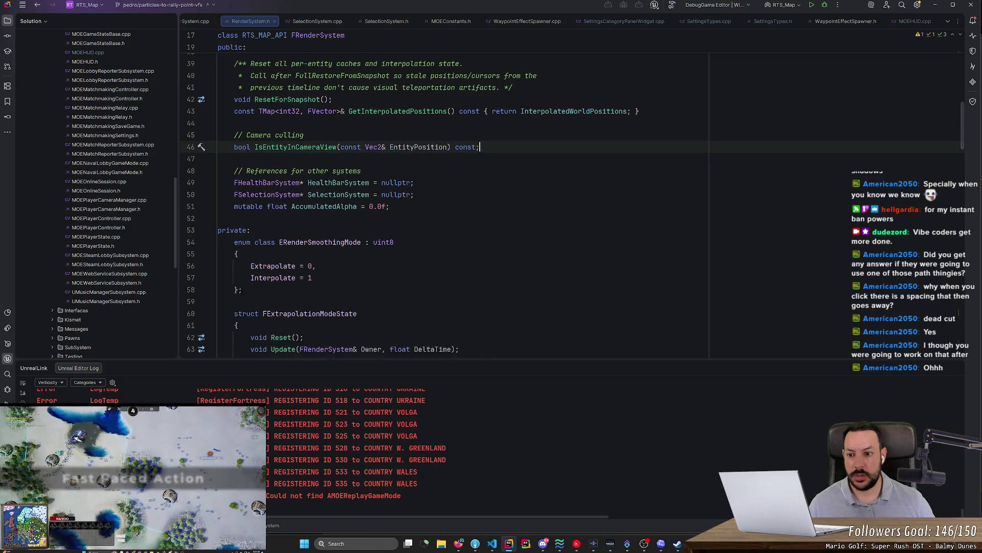
scroll(445, 205, "down", 13)
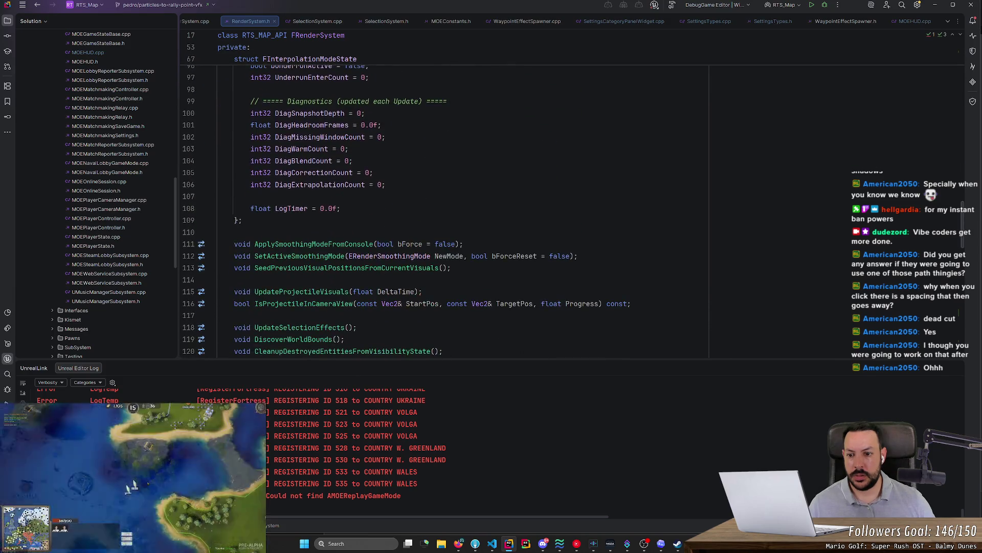
scroll(407, 212, "down", 12)
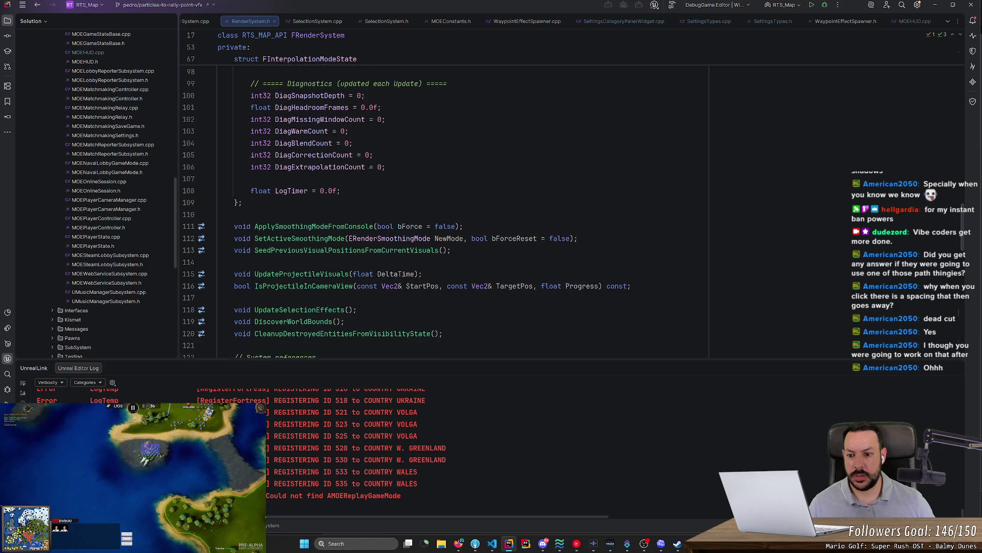
scroll(445, 205, "down", 2)
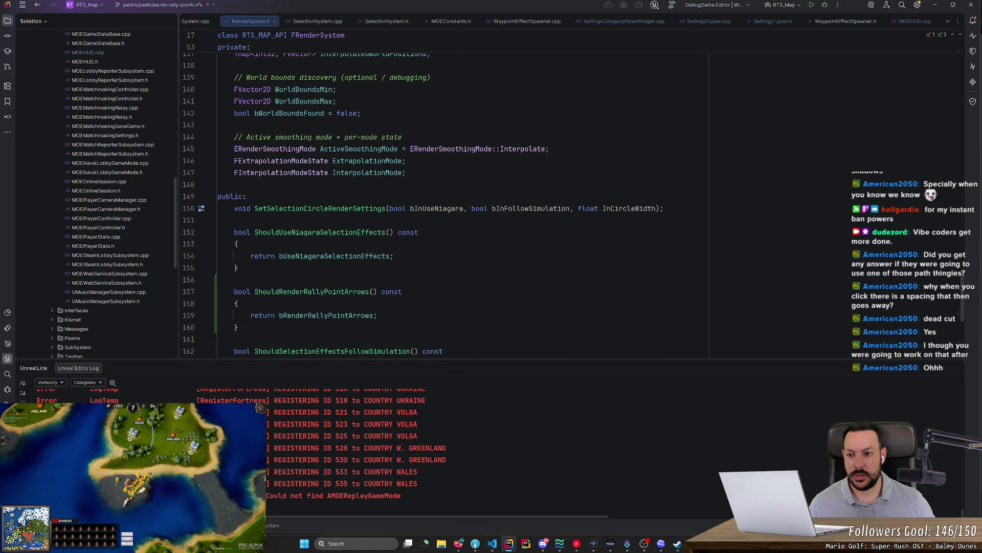
left_click(445, 208)
key("Down")
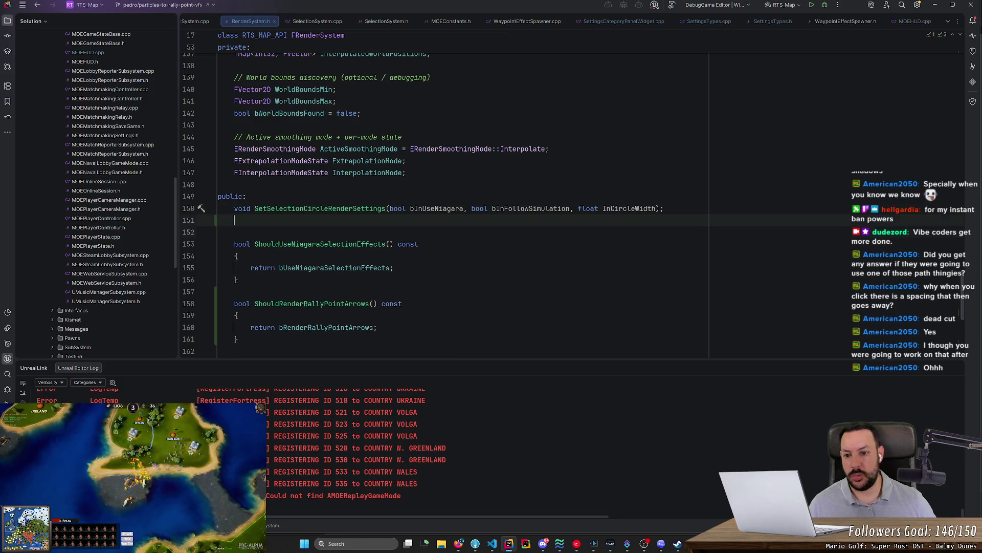
key("Tab")
key("Delete")
- Bring up the quick-fix actions for the SetRenderRallyPointArrowsSettings declaration
left_click(263, 220)
right_click(284, 220)
key("Escape")
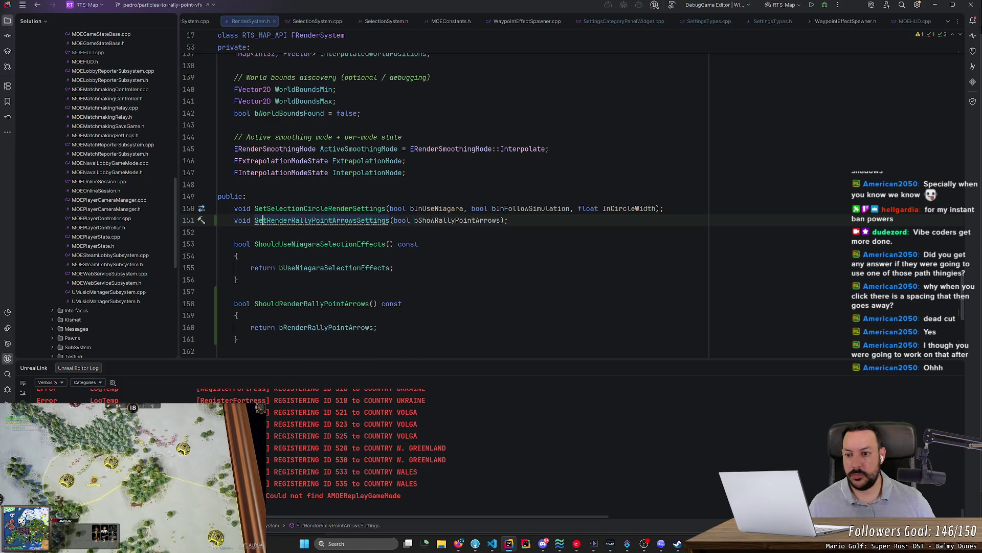
left_click(201, 221)
- Generate the RenderSystem.cpp definition and assign the parameter to bRenderRallyPointArrows in its body
key("Return")
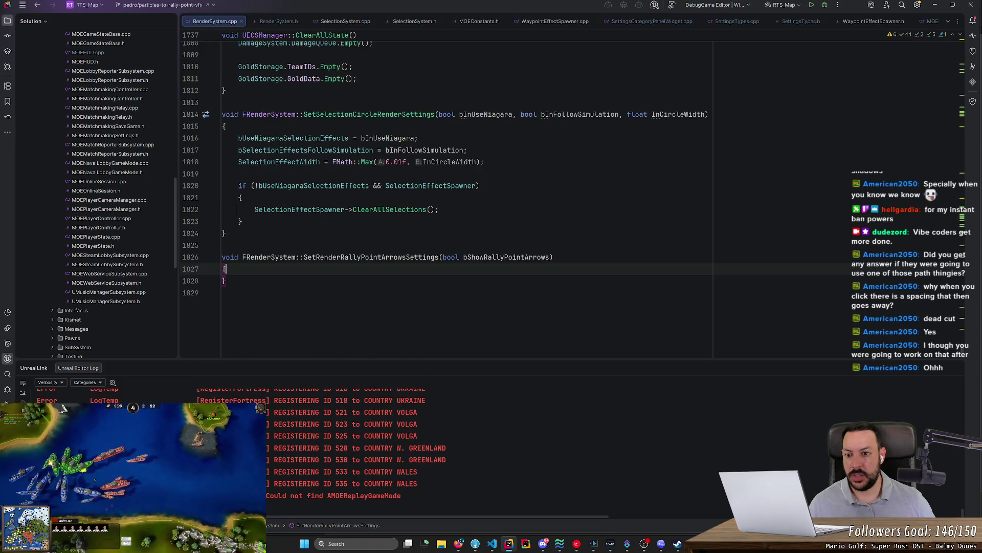
key("Return")
type("bRen")
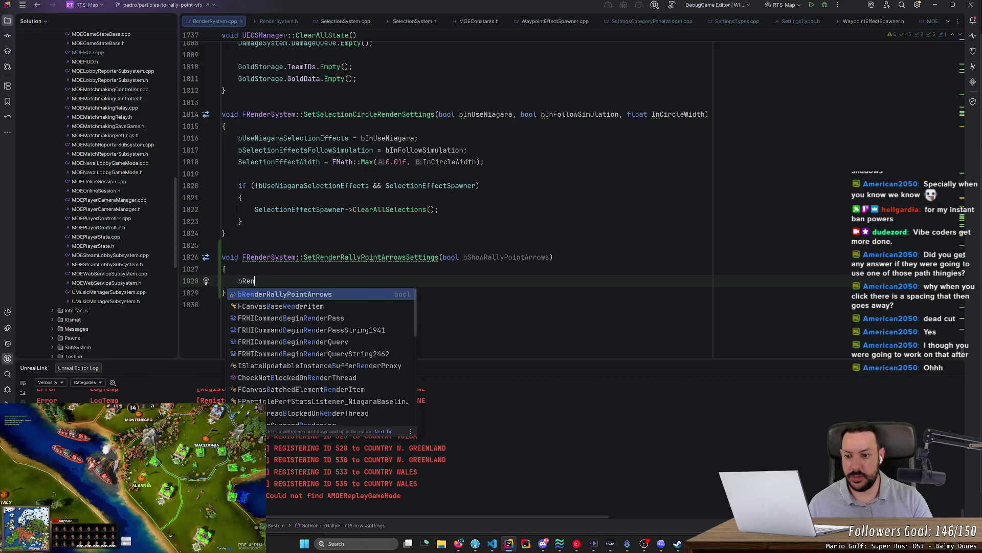
key("Tab")
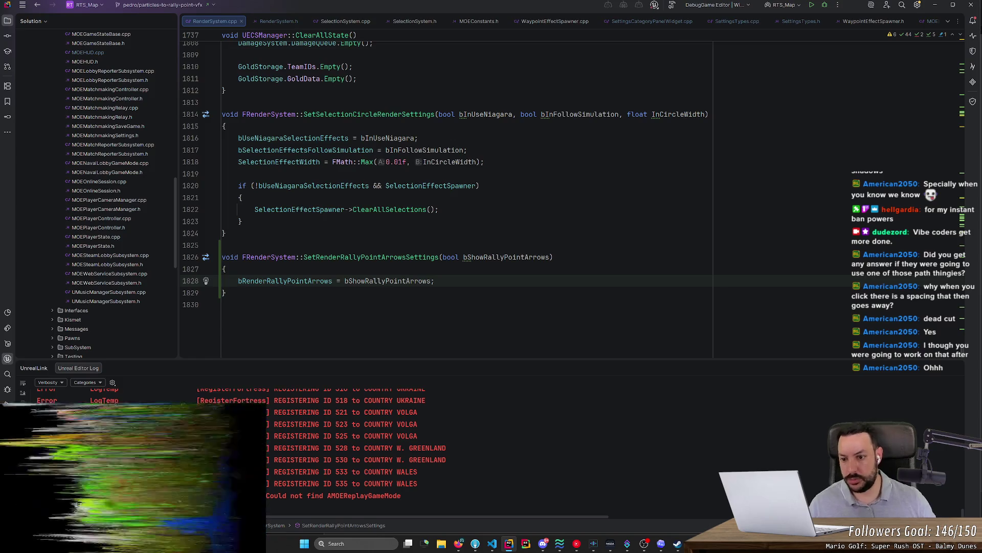
- Rename the bRenderRallyPointArrows field to bShowRallyPointArrows
left_click(264, 281)
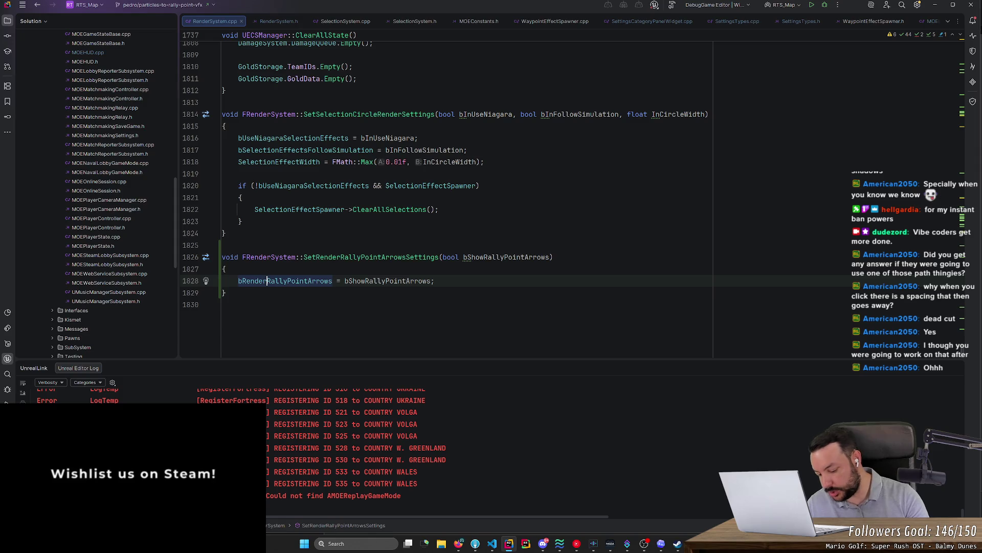
key("ctrl+r")
key("ctrl+r")
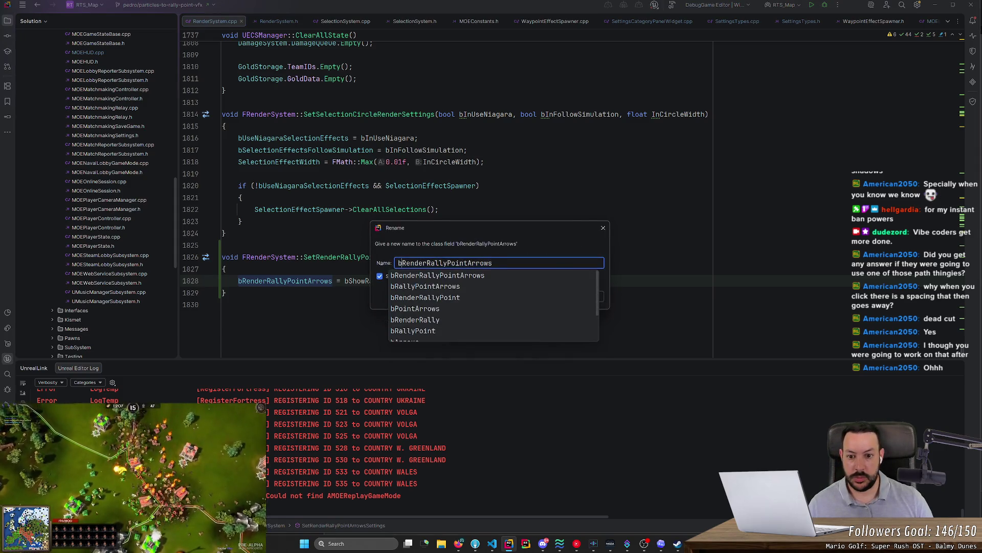
key("ctrl+shift+Right")
type("Show")
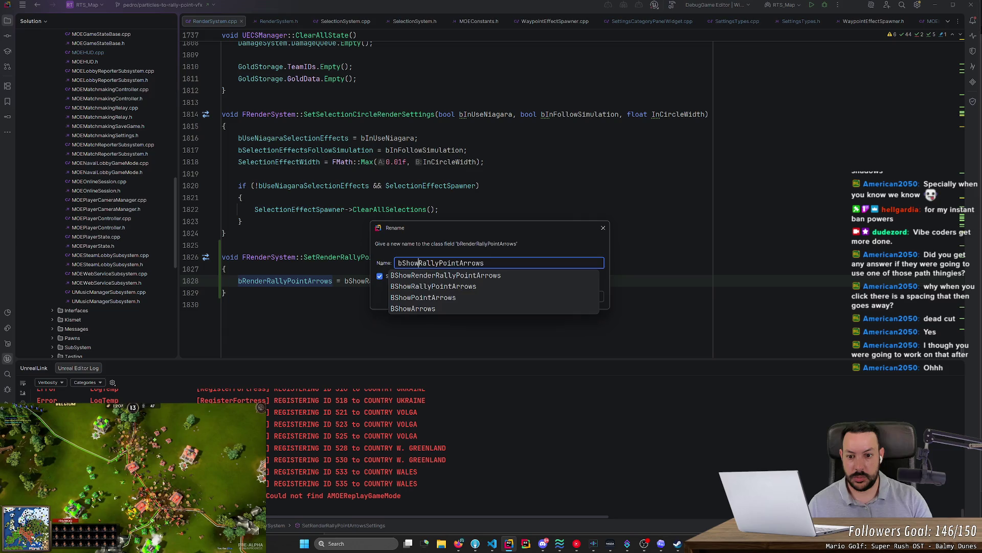
key("Return")
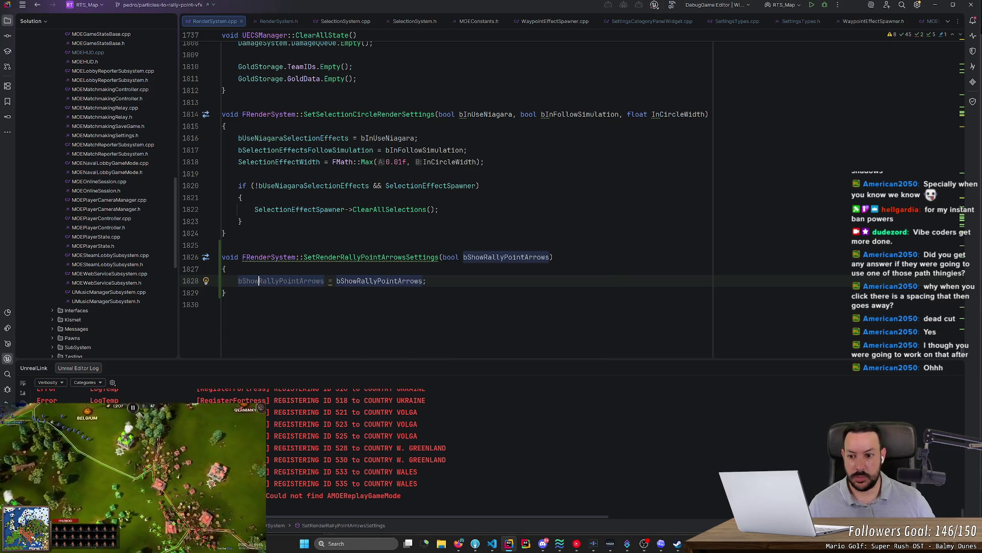
- Rename the parameter to showRallyPointArrows in the RenderSystem.h declaration
left_click(471, 257)
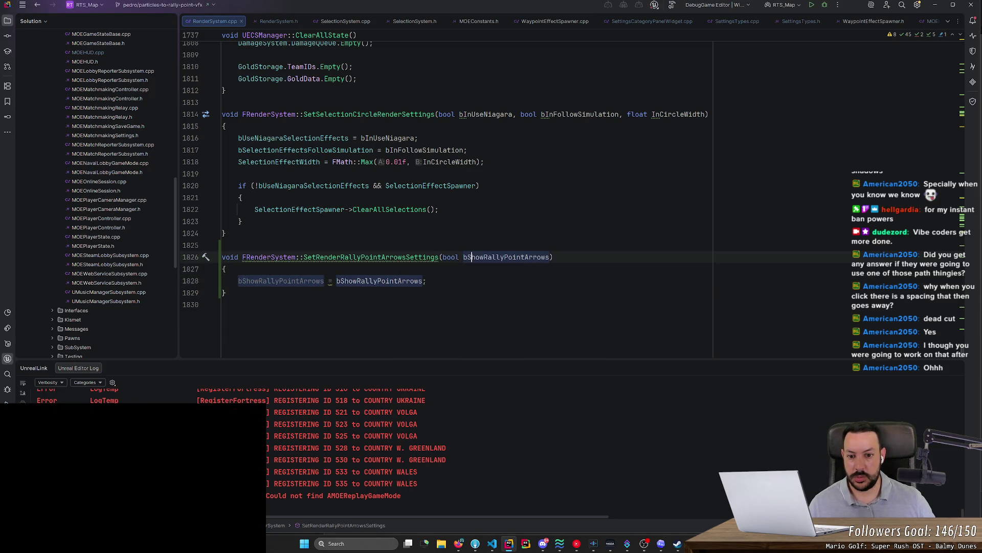
key("BackSpace")
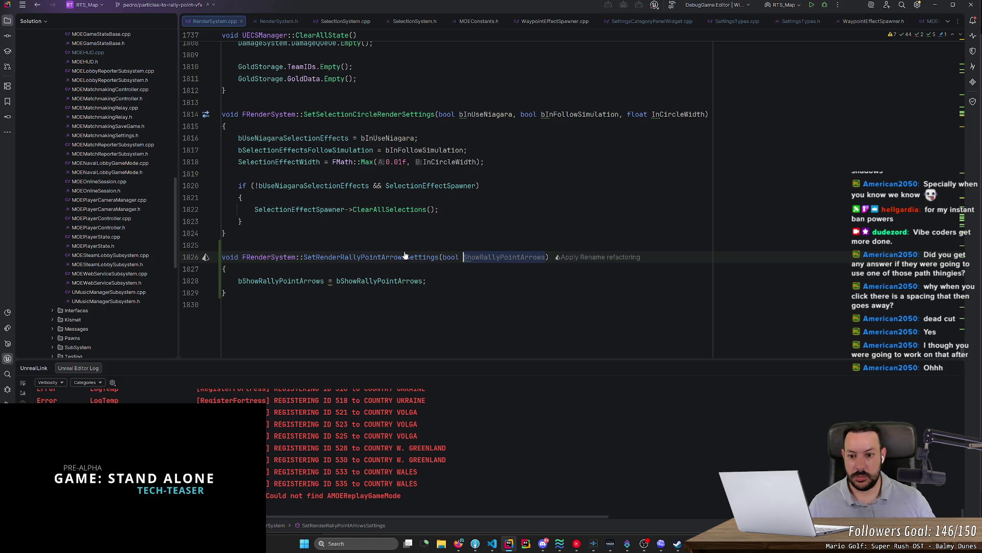
left_click(406, 255, "ctrl")
left_click(418, 161)
key("BackSpace")
key("Delete")
type("s")
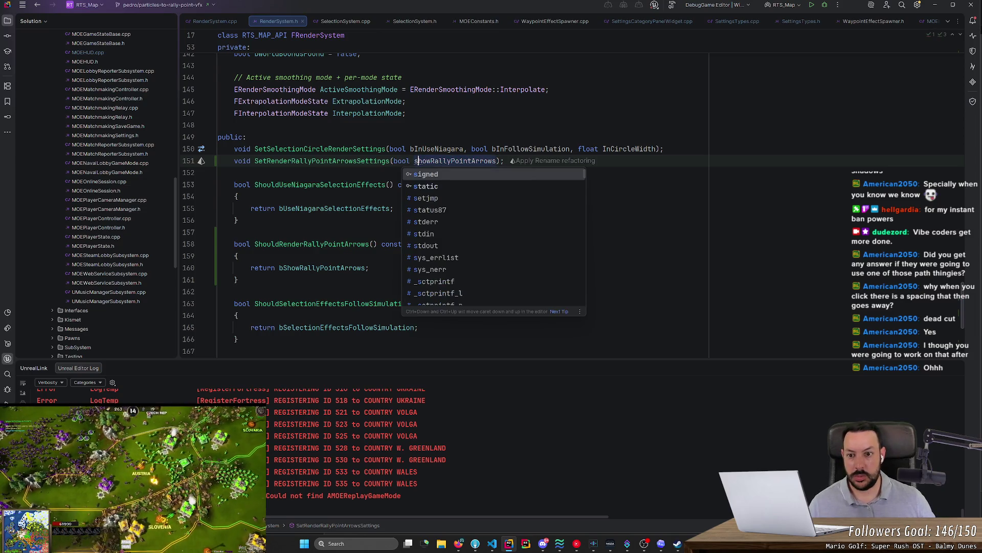
- Rename the definition's parameter to showRallyPointArrows and assign it to bShowRallyPointArrows
key("ctrl+minus")
left_click(464, 245)
key("Delete")
type("s")
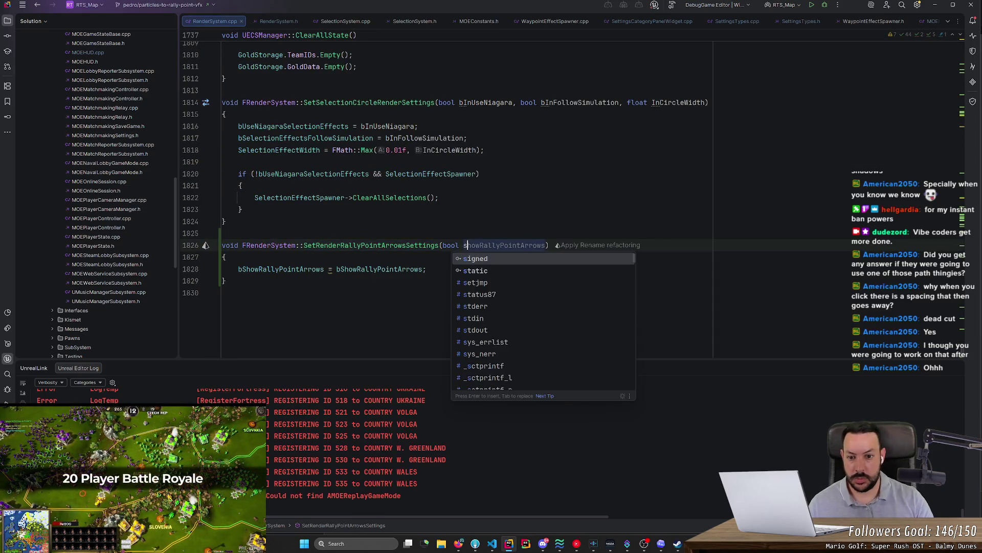
key("Escape")
double_click(379, 269)
type("showRallyPointArrows")
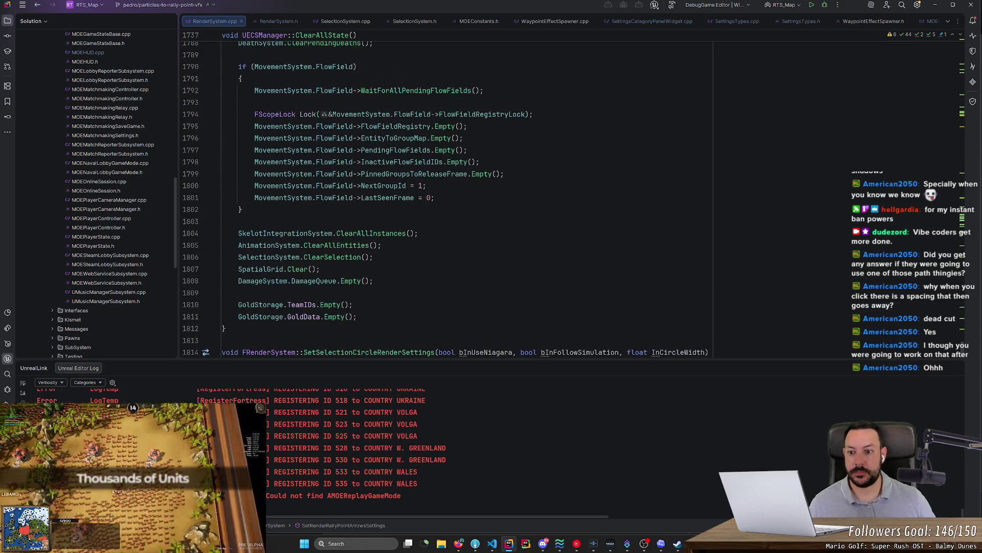
key("ctrl+alt+Home")
key("ctrl+alt+Home")
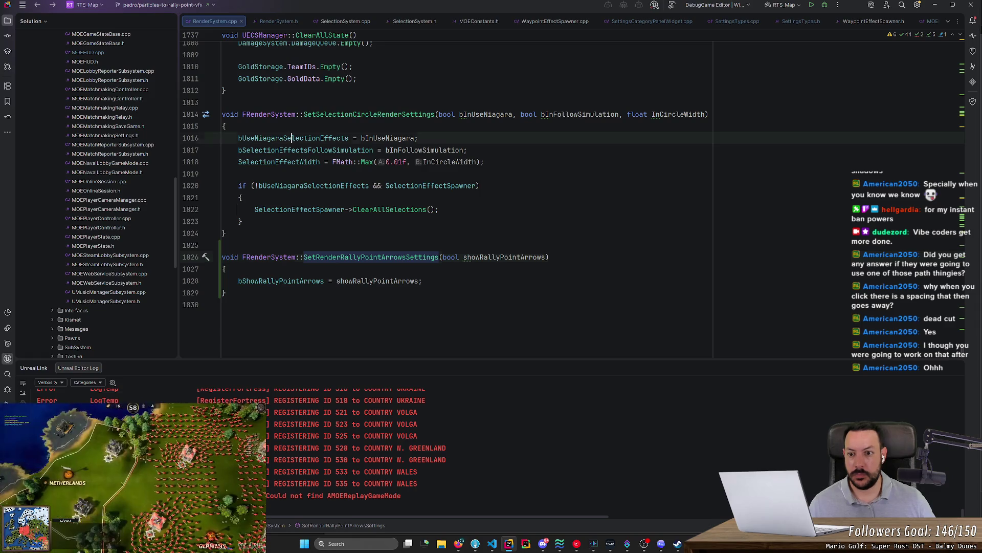
- Find usages of bUseNiagaraSelectionEffects and open the first result
left_click(349, 138)
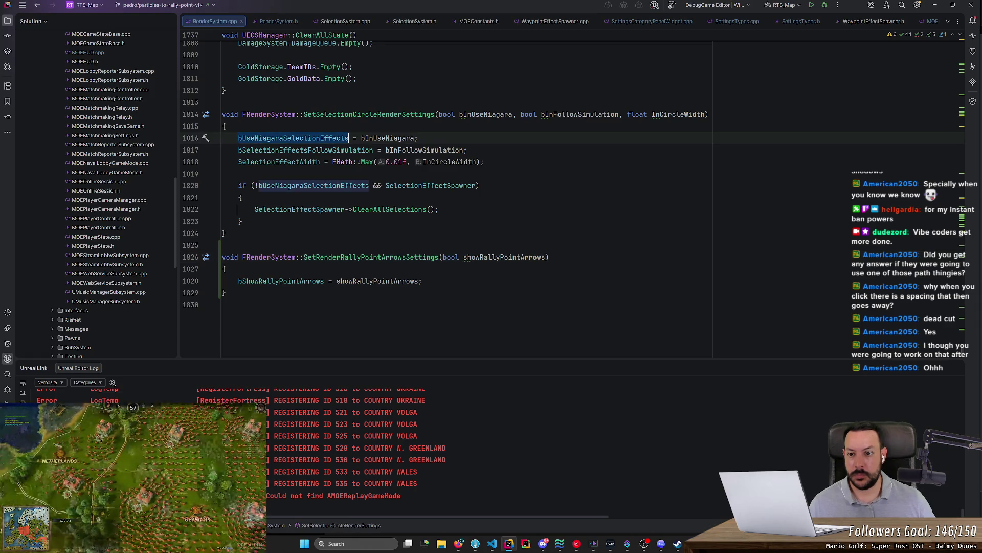
right_click(319, 137)
left_click(356, 223)
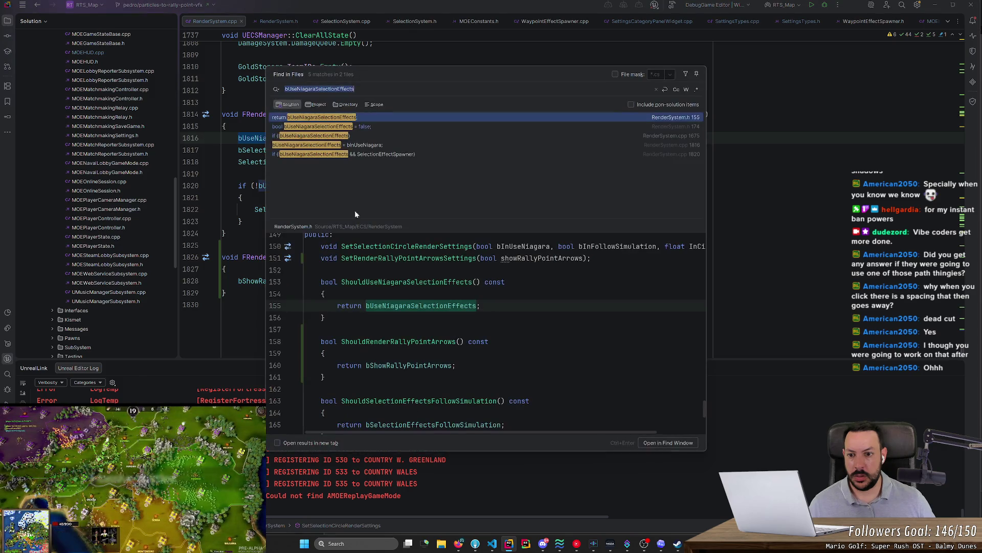
double_click(371, 117)
- Search files for ShouldUseNiagaraSelectionEffects, open the SelectionSystem.cpp match, and select its if condition
left_click(338, 136)
key("ctrl+shift+f")
left_click(348, 128)
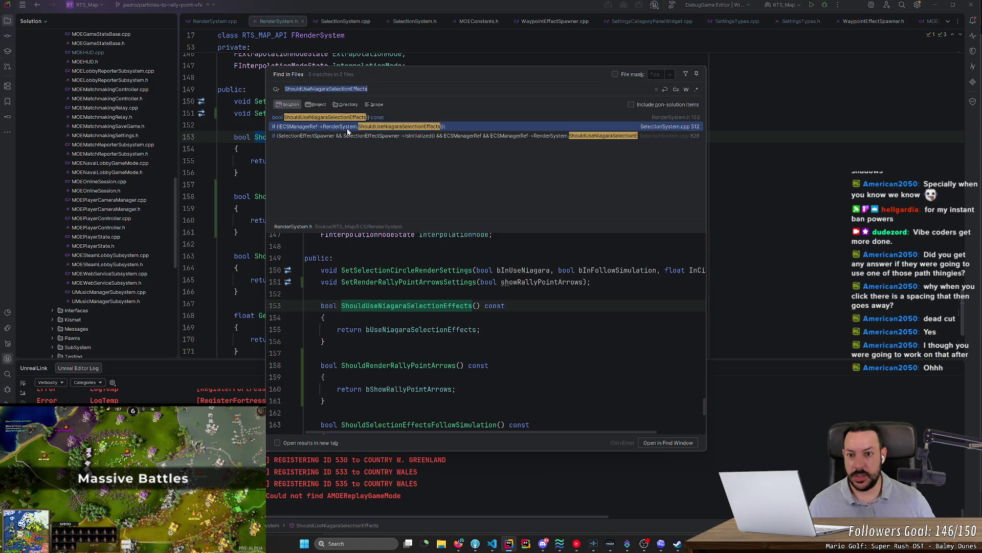
key("Up")
key("Up")
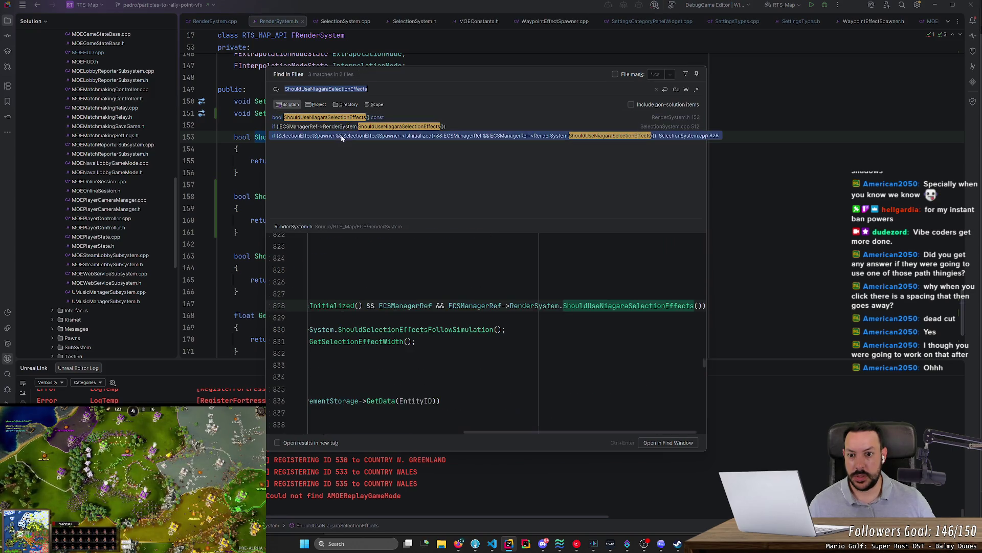
key("Up")
mouse_move(346, 126)
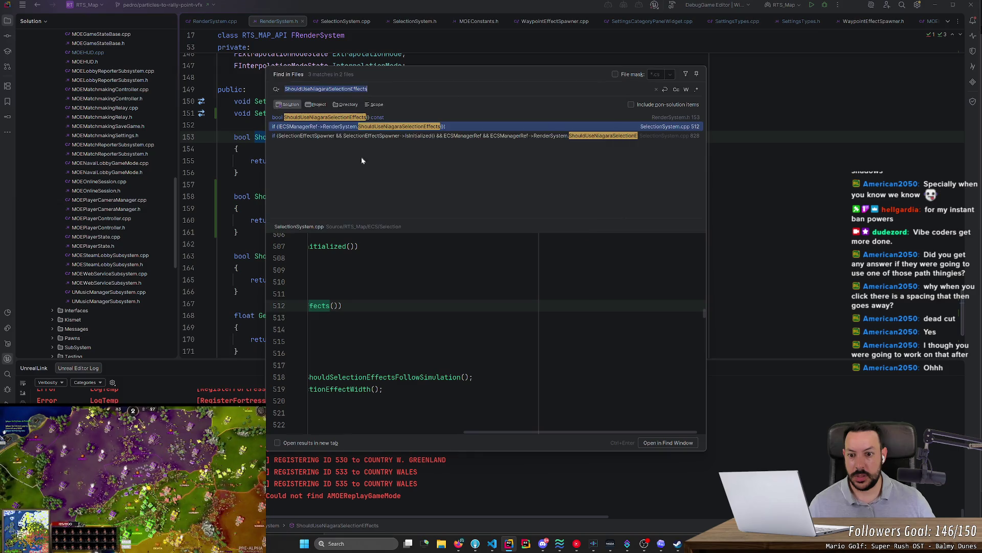
double_click(381, 127)
key("ctrl+w")
key("ctrl+w")
key("ctrl+w")
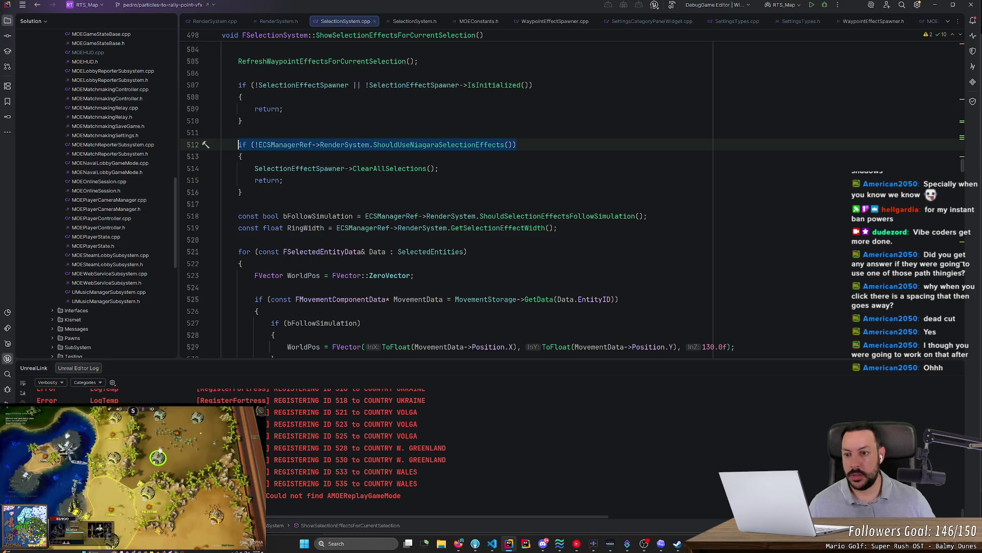
key("ctrl+shift+f")
- Open the WaypointEffectSpawner.cpp result and fold the LoadEffectData function body
key("Return")
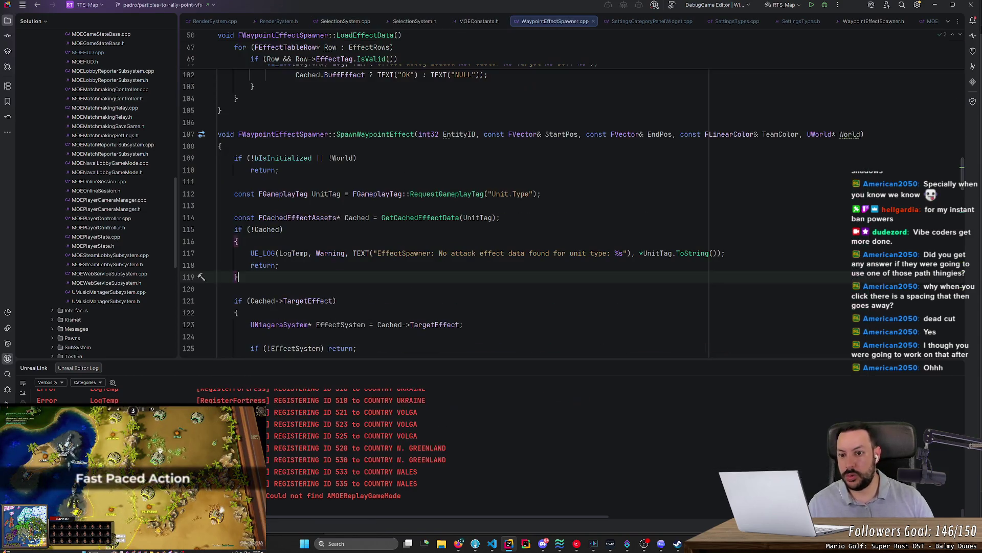
scroll(460, 205, "up", 10)
scroll(460, 205, "up", 6)
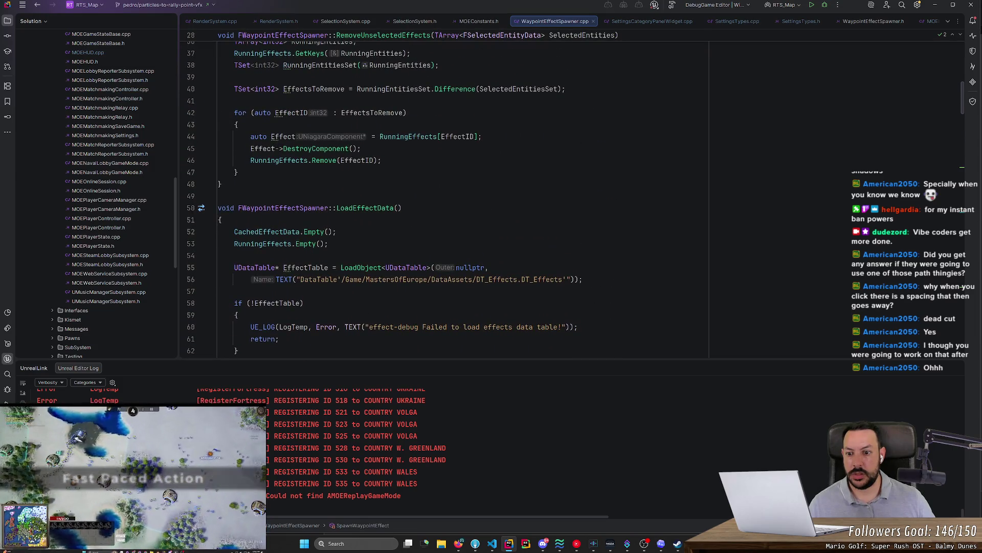
left_click(209, 208)
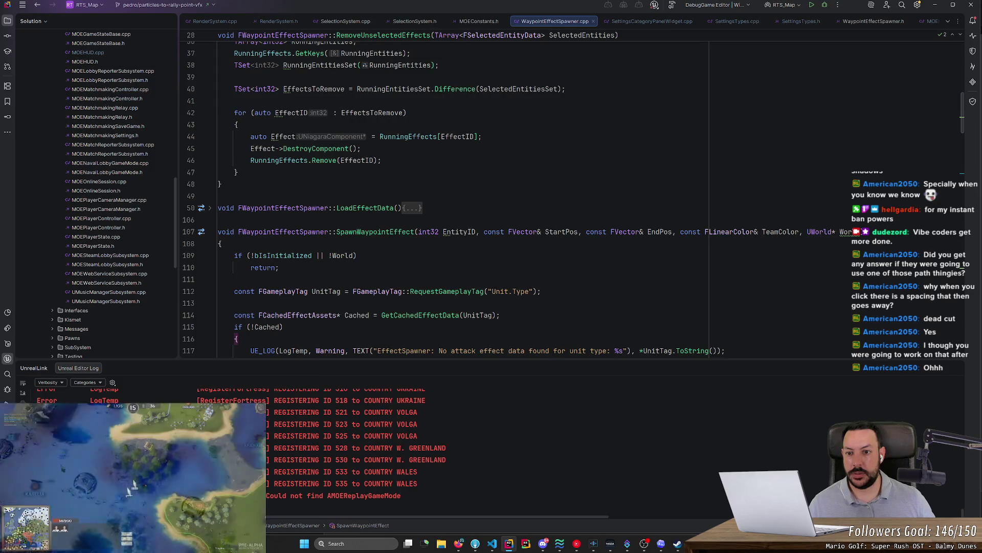
- Browse the file and highlight every use of SelectedEntities in the function
scroll(460, 205, "up", 5)
scroll(461, 205, "up", 7)
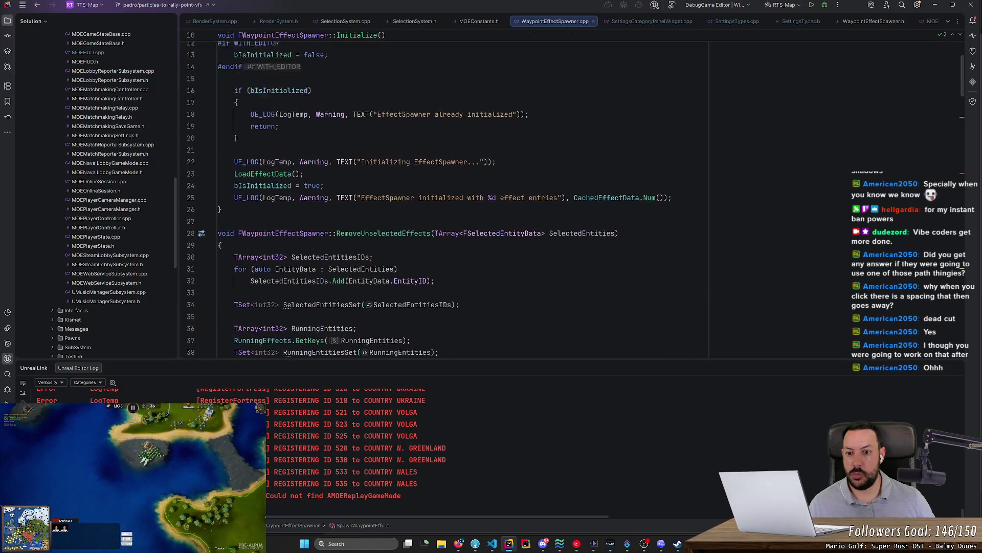
scroll(460, 204, "down", 7)
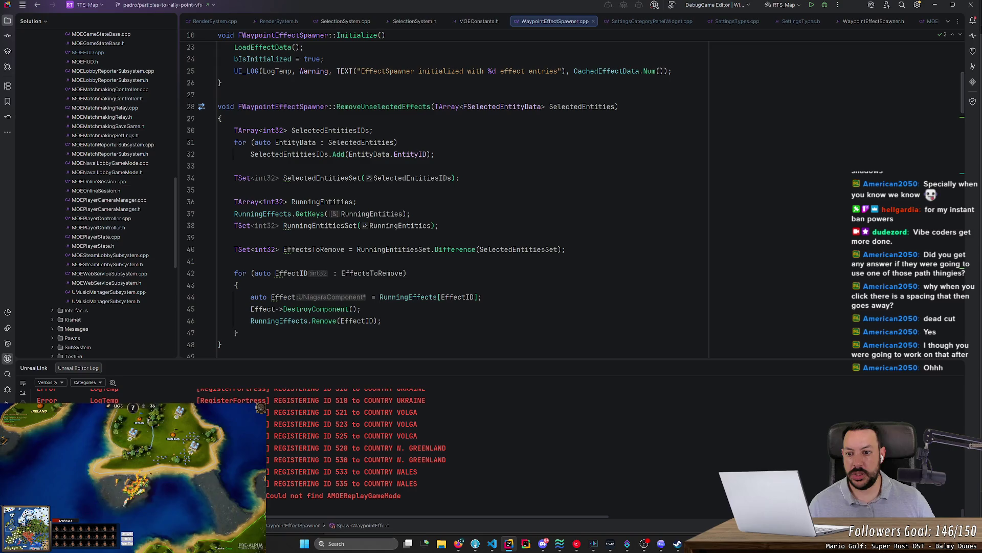
scroll(461, 205, "down", 1)
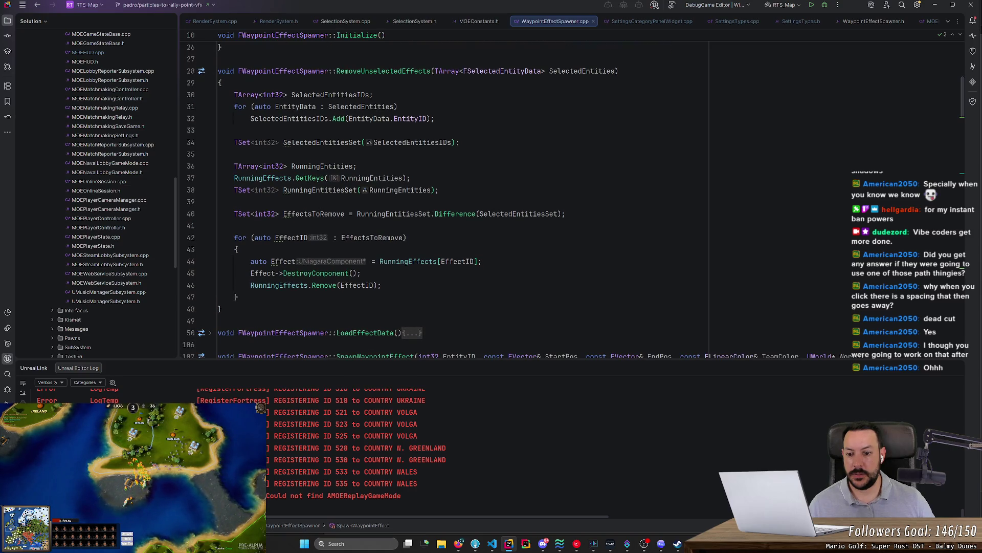
scroll(460, 204, "down", 20)
scroll(460, 205, "down", 8)
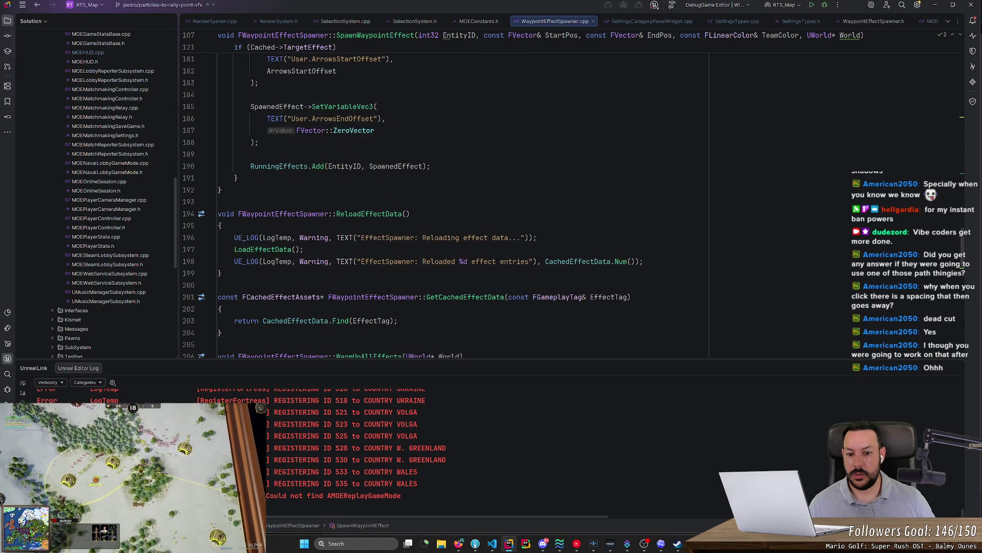
scroll(461, 204, "down", 7)
scroll(966, 250, "up", 7)
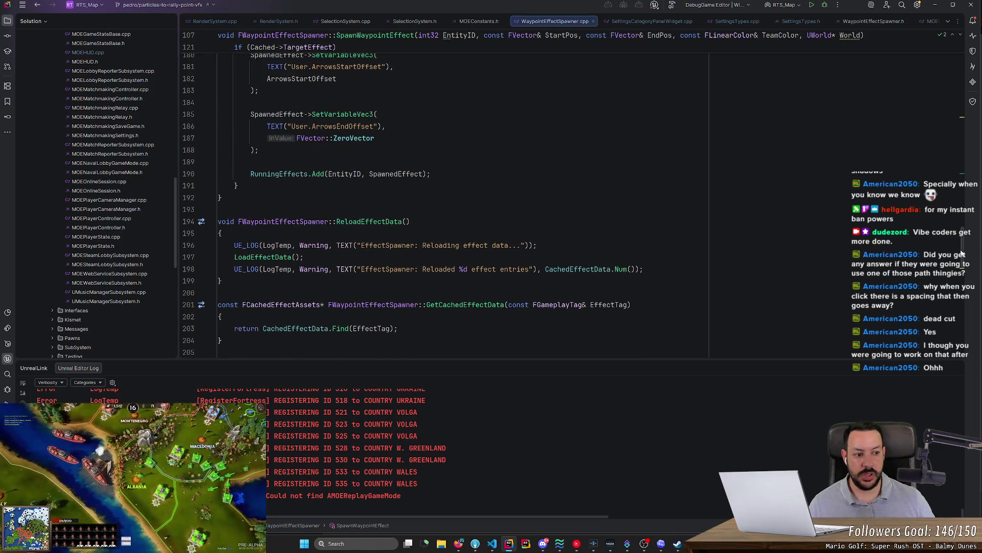
scroll(962, 253, "up", 20)
scroll(948, 48, "down", 6)
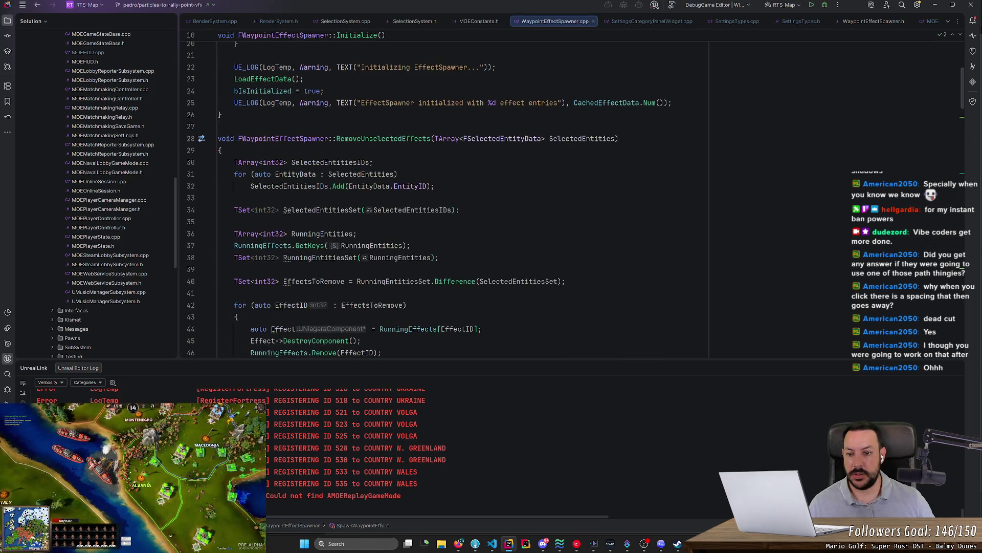
scroll(424, 200, "down", 2)
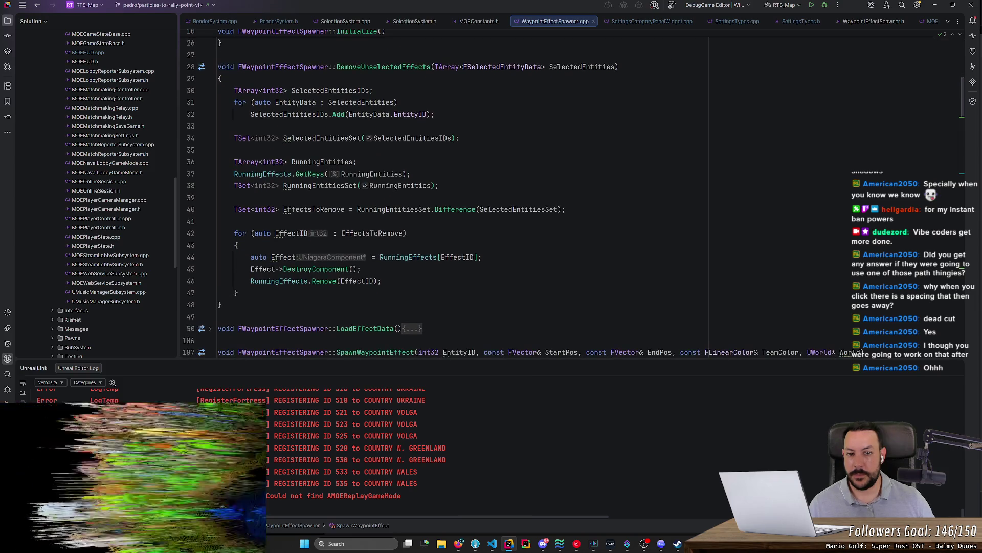
left_click(616, 66)
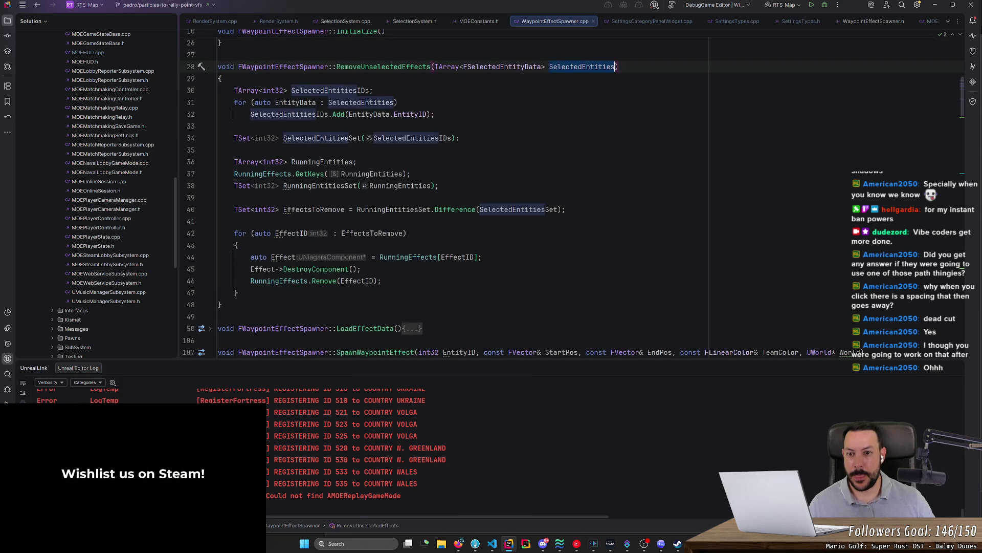
key("Down")
key("Down")
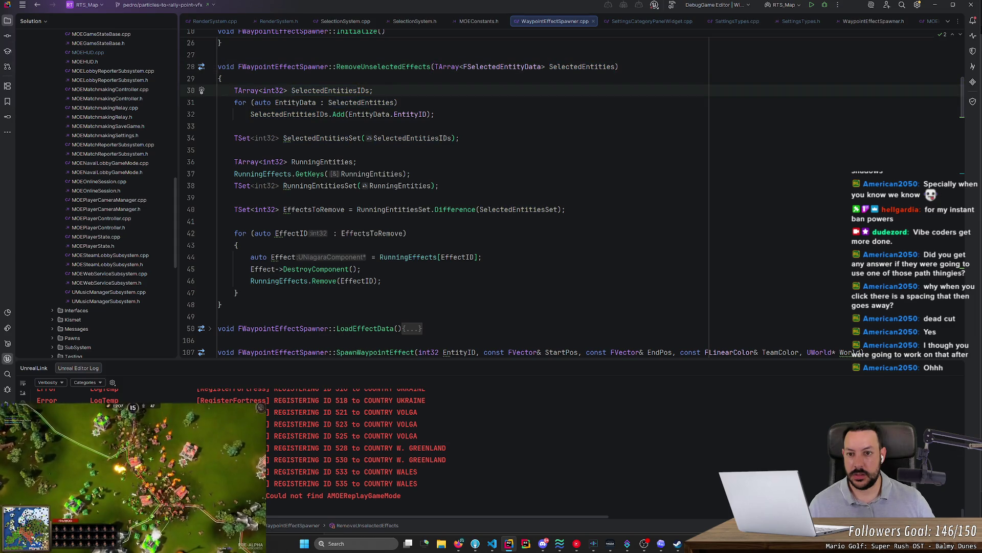
- Fold the SpawnWaypointEffect function body and review the remaining functions
scroll(460, 205, "down", 5)
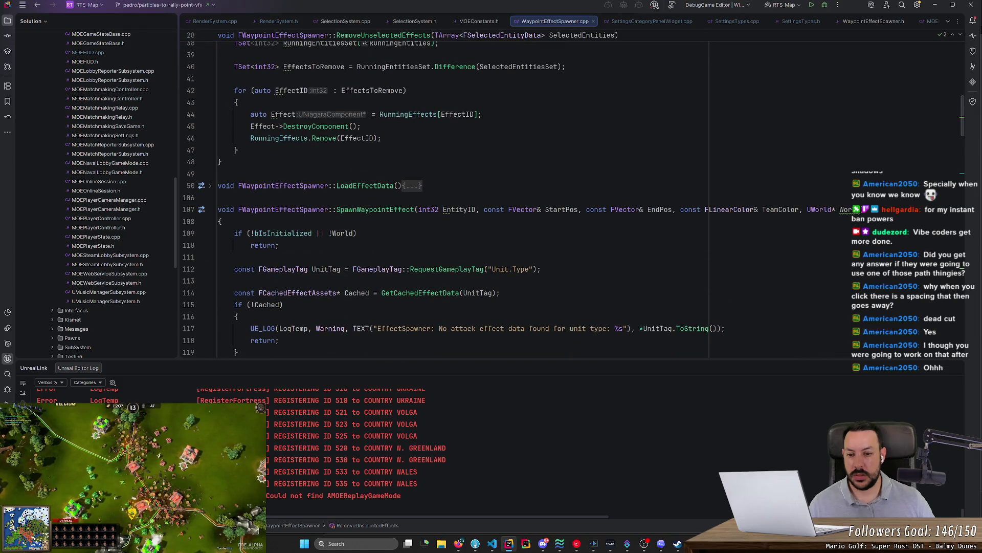
scroll(213, 109, "down", 5)
scroll(213, 109, "up", 2)
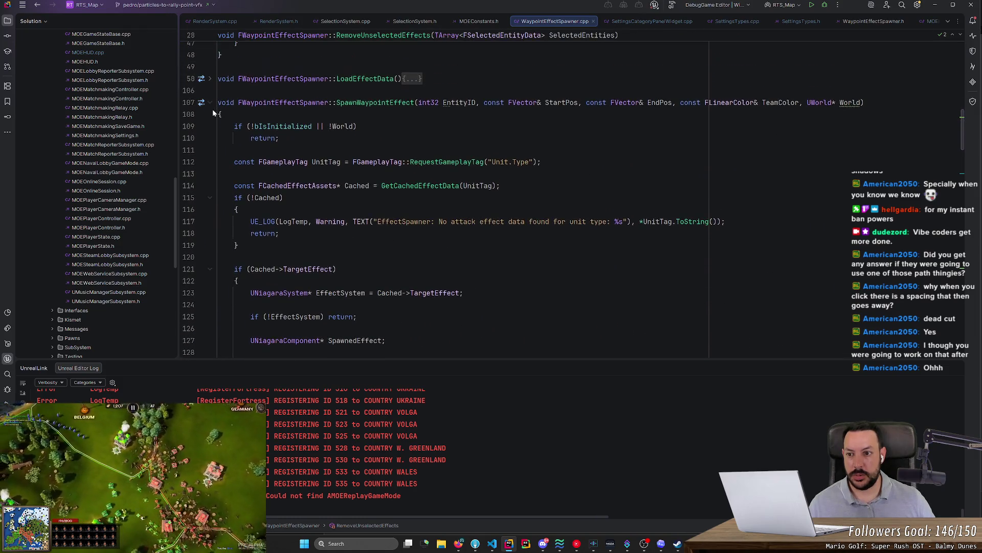
left_click(211, 105)
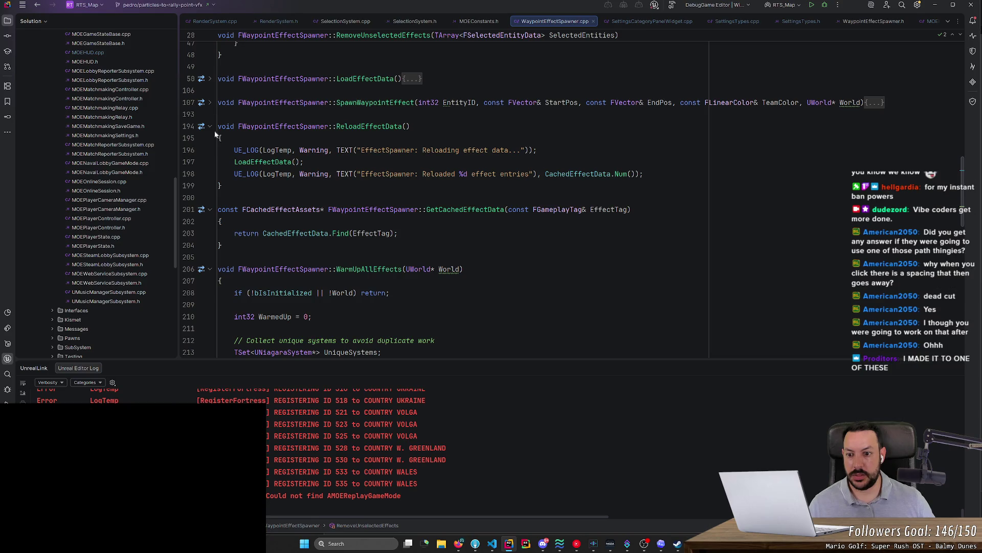
scroll(445, 199, "down", 14)
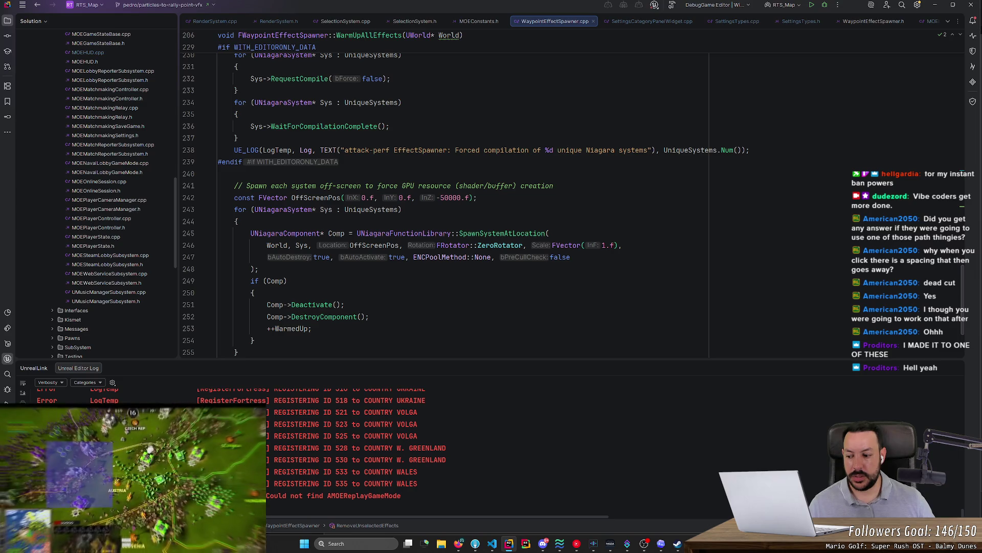
scroll(445, 199, "down", 2)
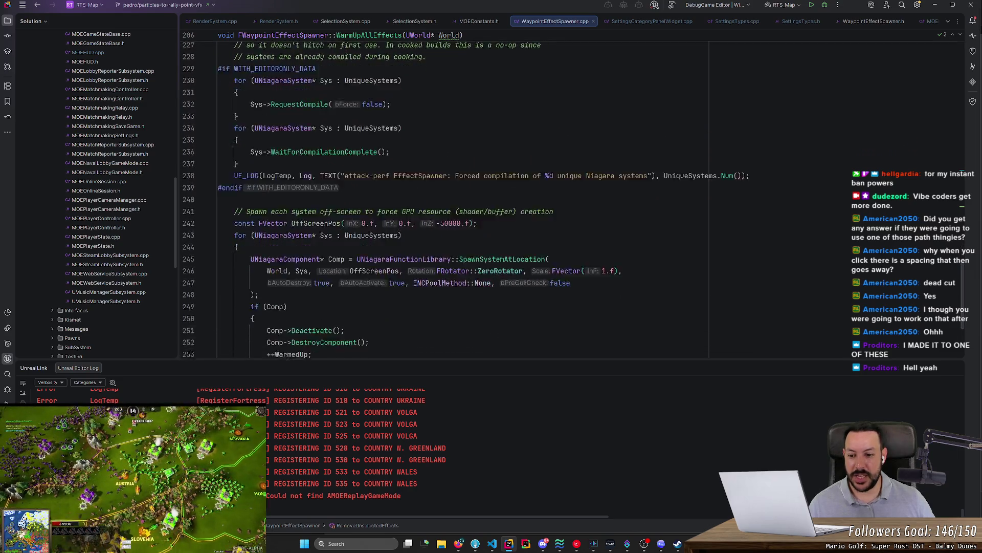
scroll(445, 199, "up", 20)
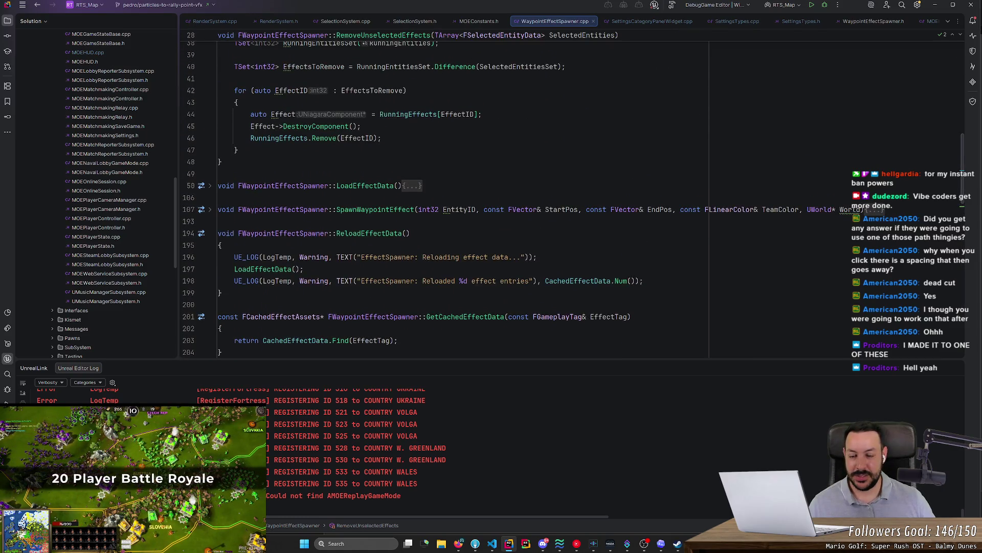
scroll(445, 199, "up", 2)
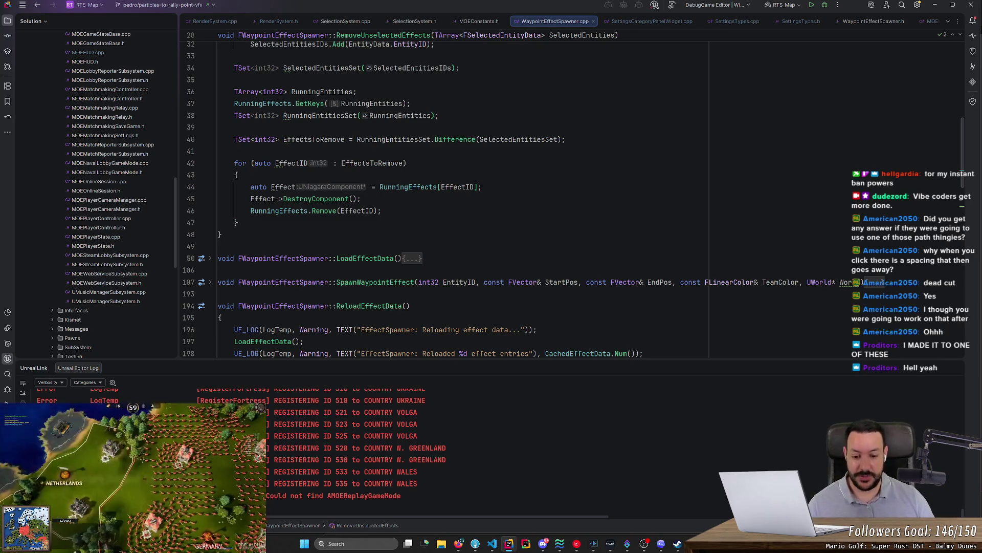
- Launch Unity Hub by searching 'unity' and open the Dwarven_Checkers project
key("super")
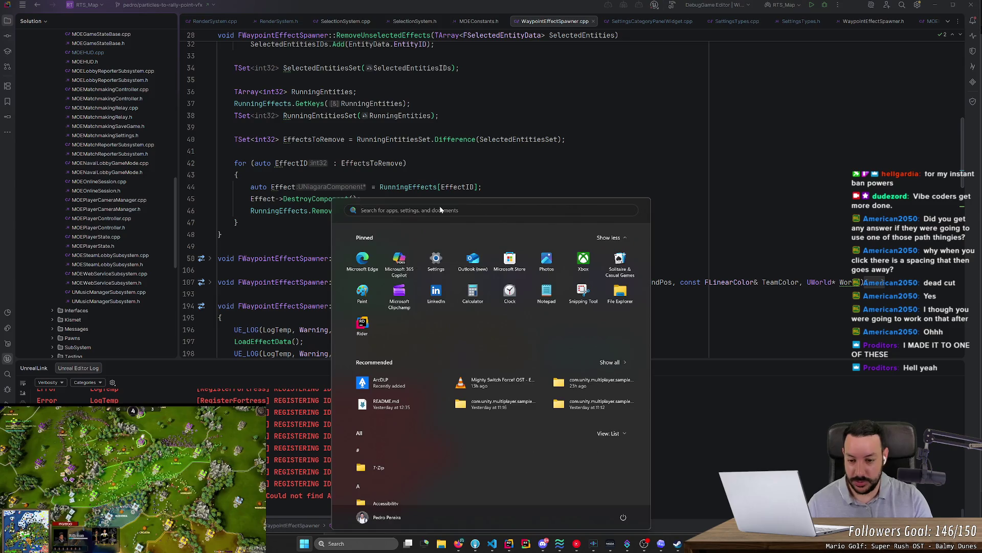
type("unity")
key("Return")
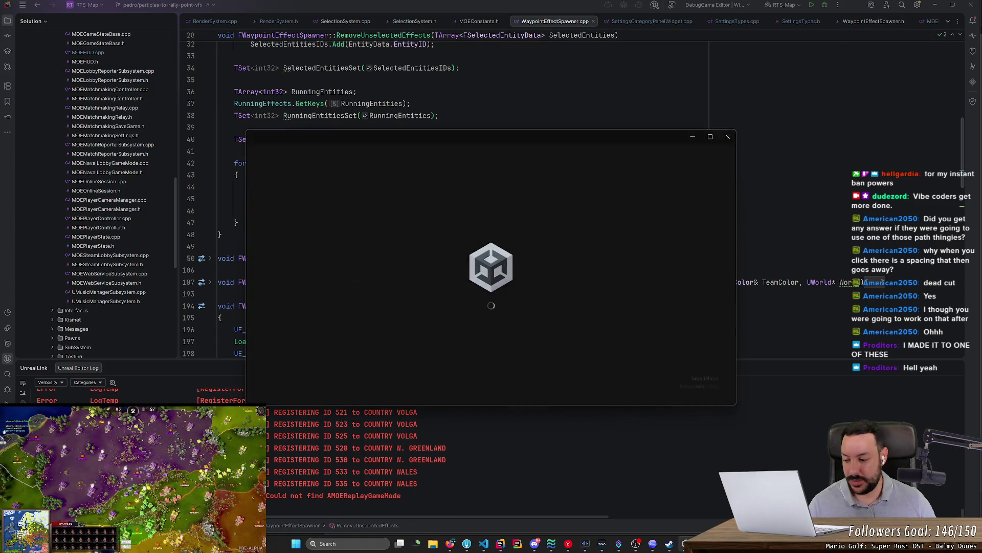
left_click(460, 235)
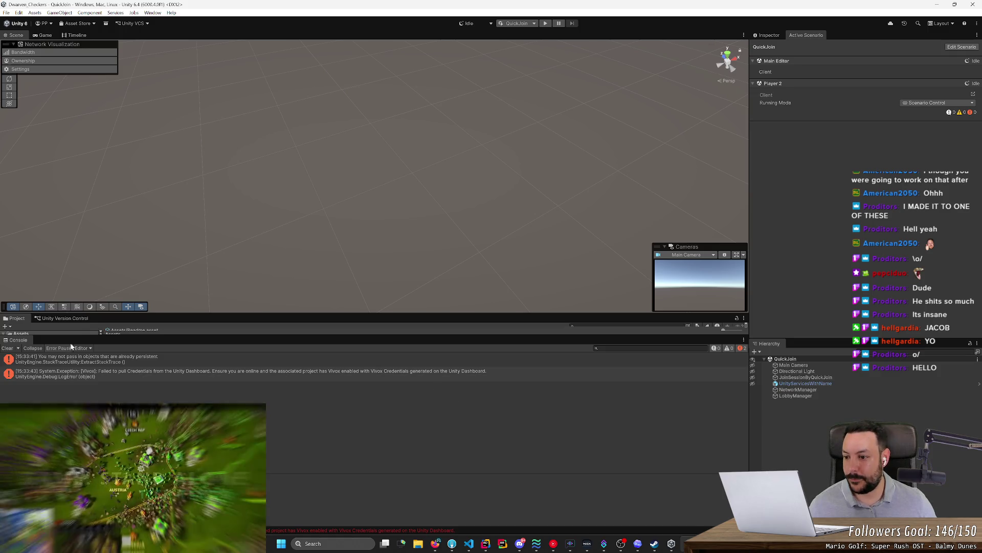
- Enlarge the Project panel, select the S_LavaBoard scene folder, and enter play mode
left_click_drag(358, 336, 358, 494)
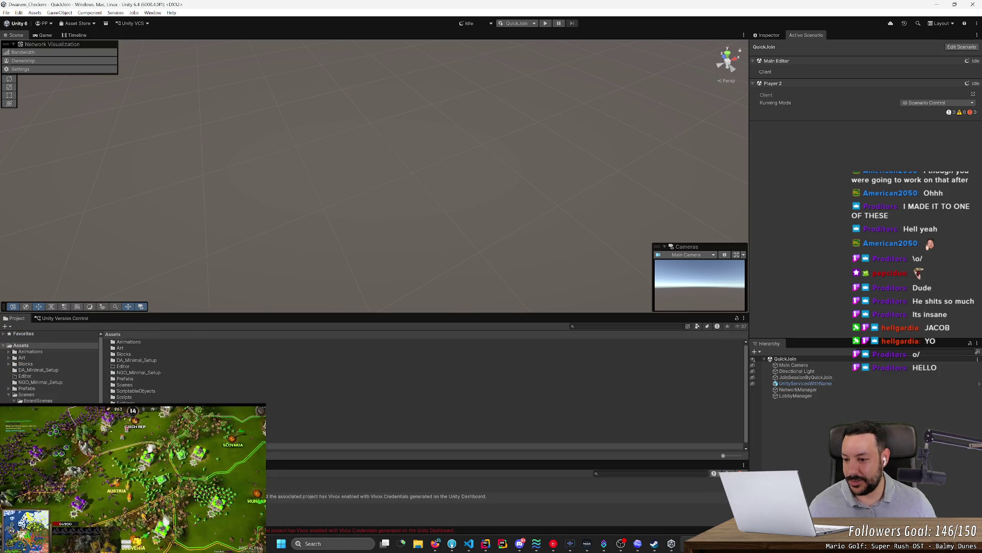
left_click_drag(165, 313, 179, 279)
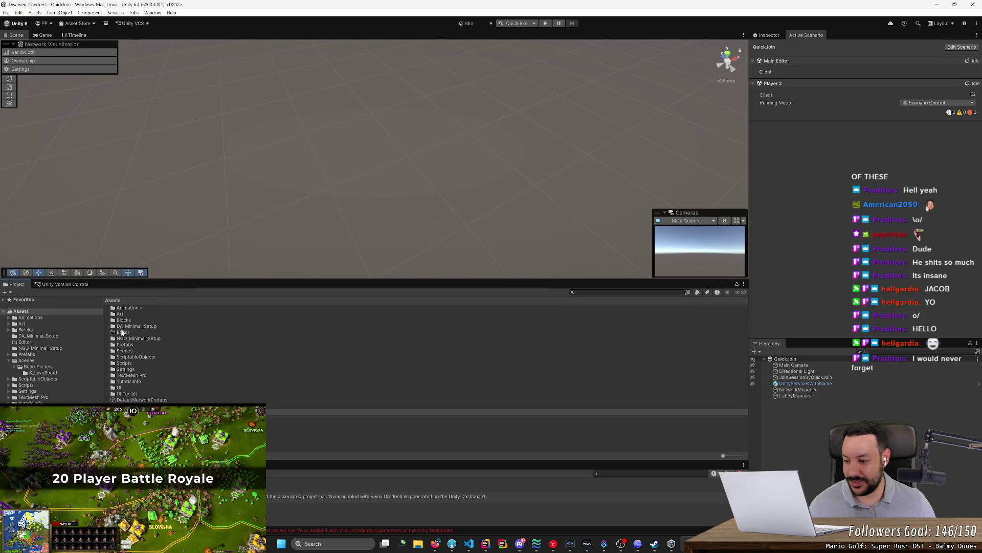
left_click(43, 372)
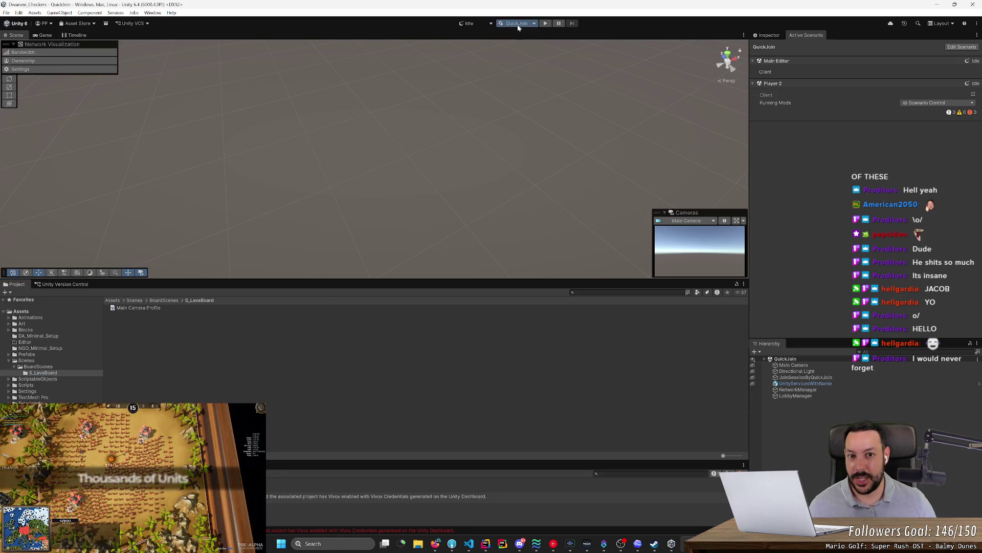
left_click(545, 24)
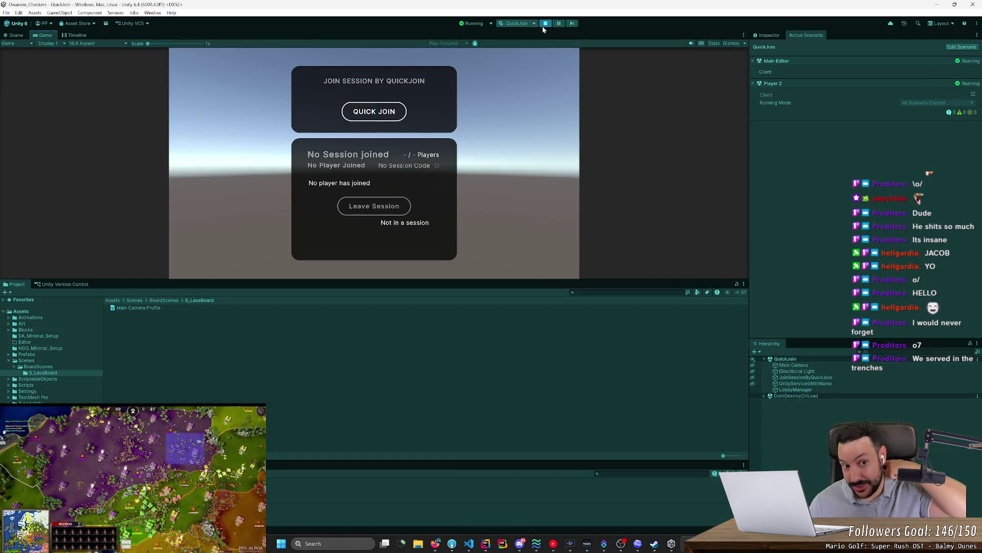
- Snap the editor to the left half, Player 2 to the right, and widen the Game view
key("super+Right")
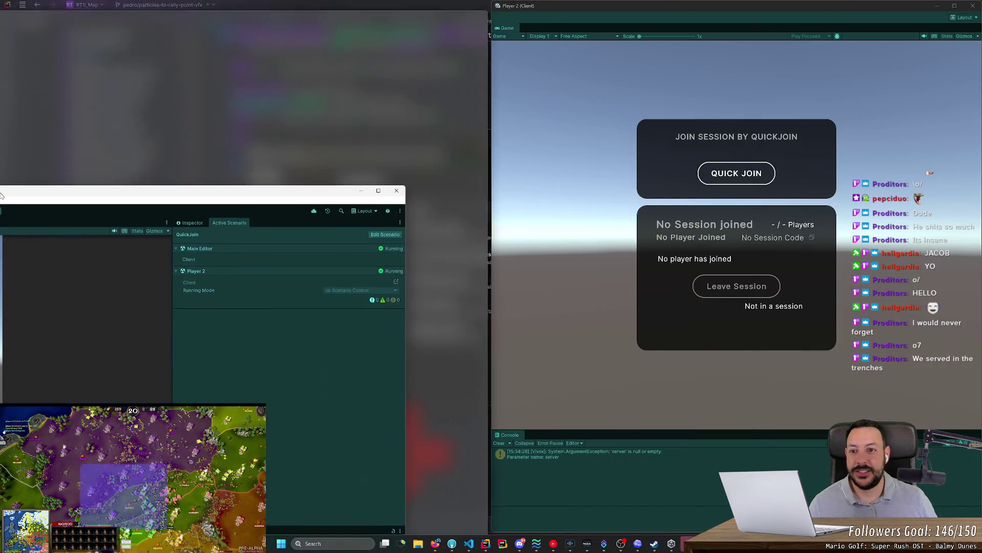
key("super+Left")
left_click(547, 132)
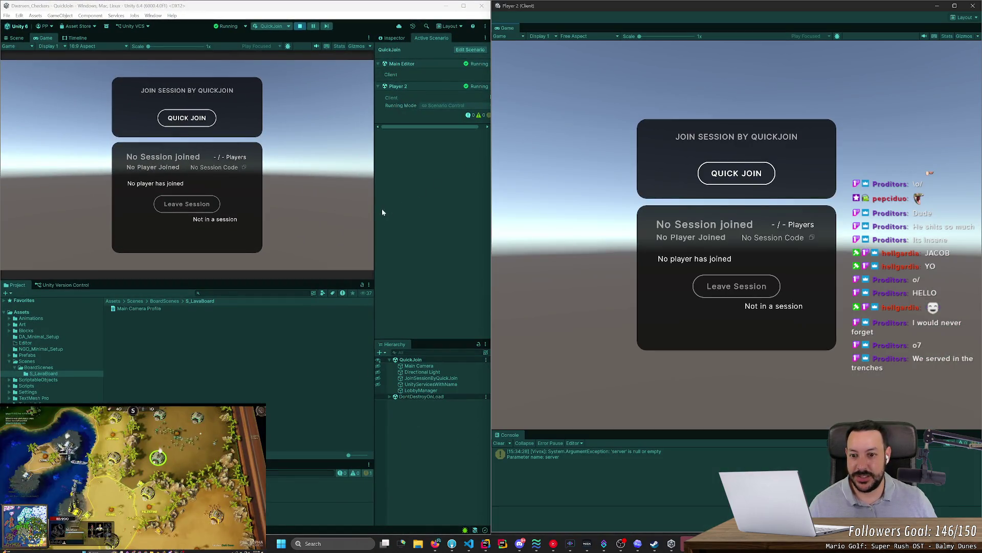
left_click_drag(373, 209, 439, 210)
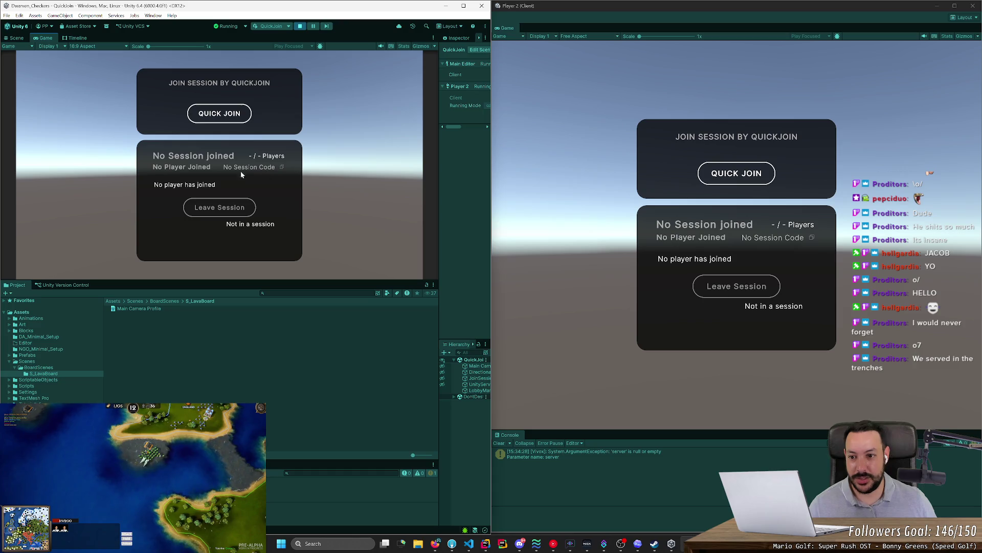
- Quick Join the session from the host and from Player 2
left_click(208, 119)
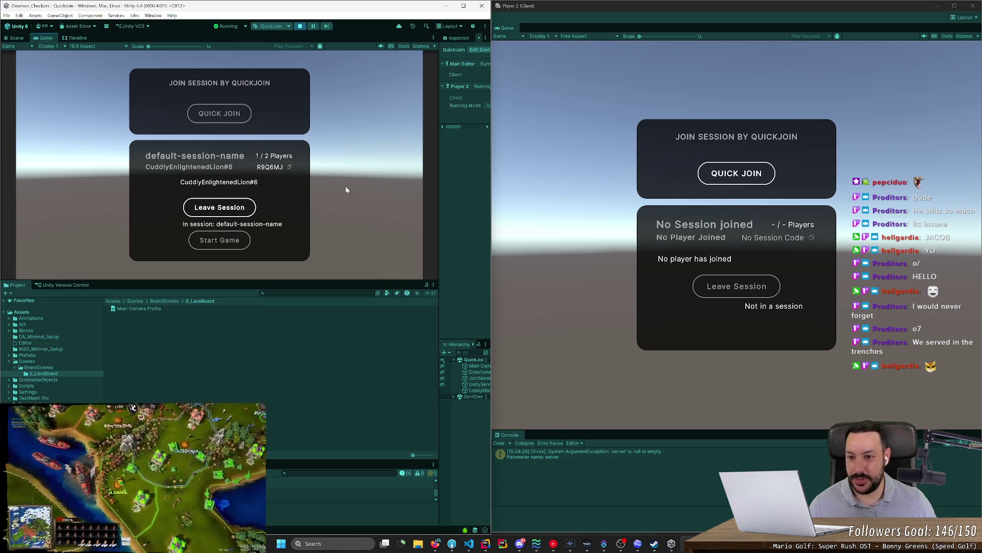
left_click(704, 197)
left_click(737, 174)
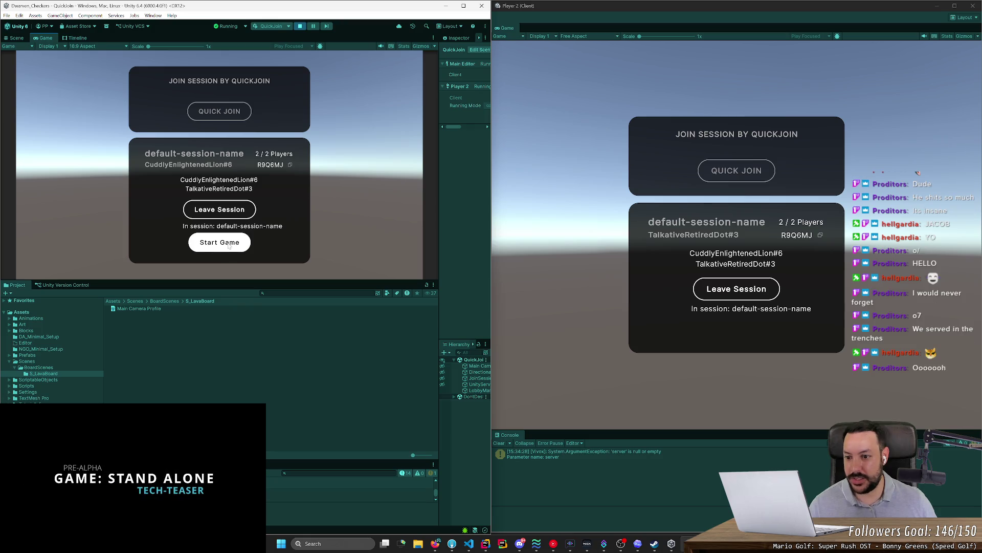
- Have Player 2 leave and rejoin the session, then Start Game from the host
left_click(740, 284)
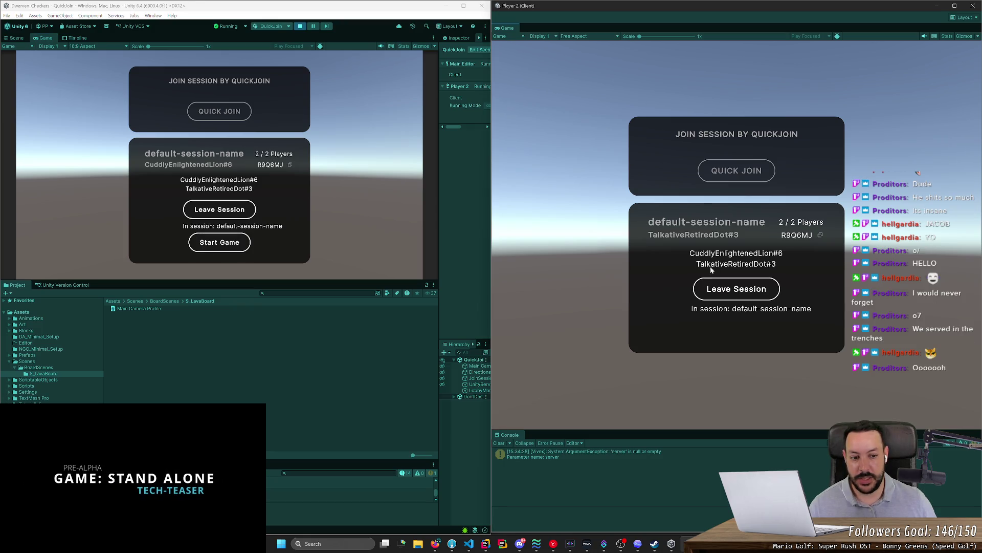
left_click(732, 290)
left_click(245, 233)
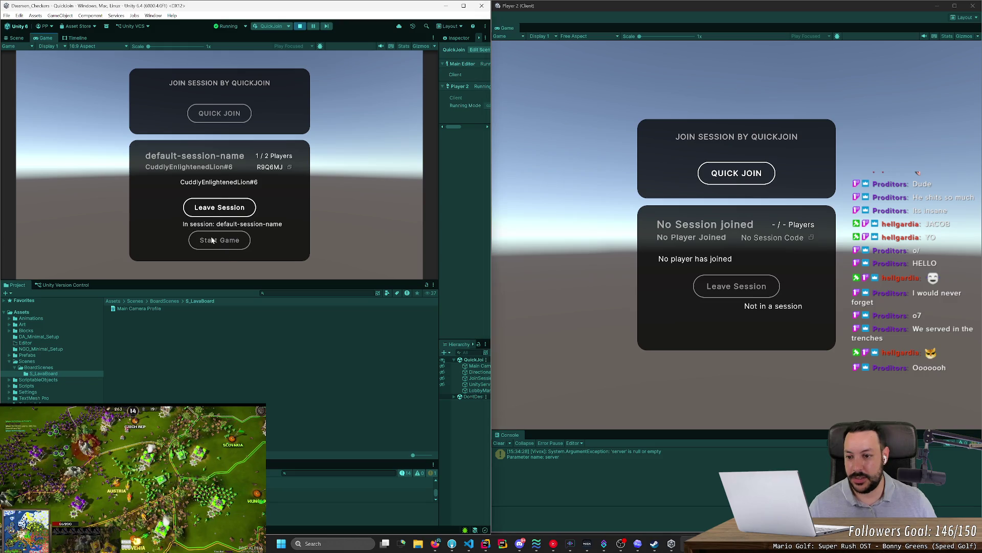
left_click(644, 264)
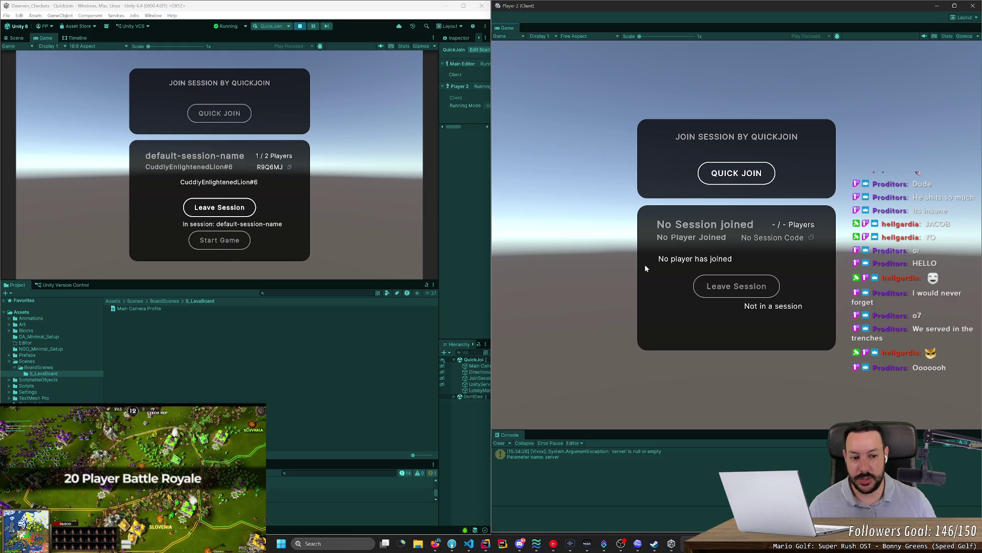
left_click(735, 176)
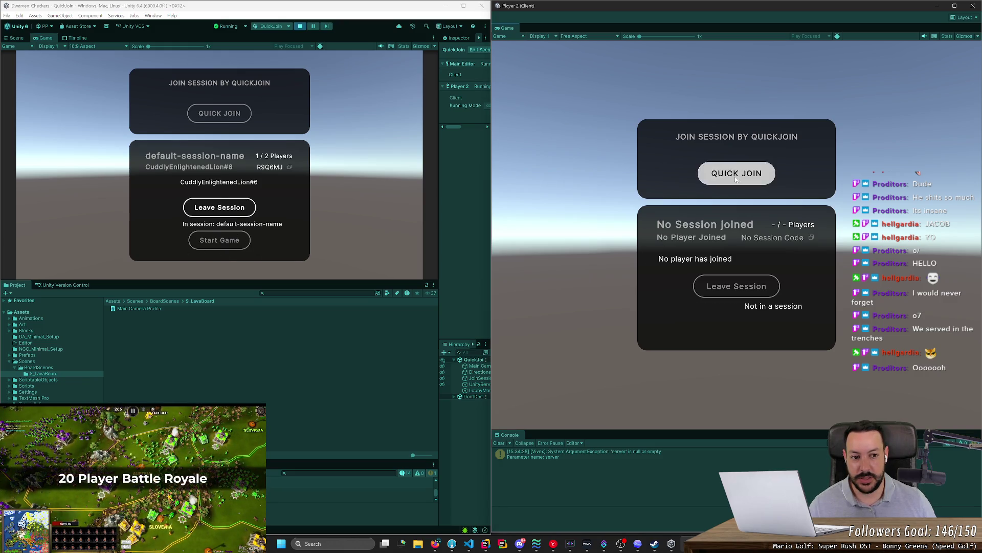
left_click(352, 221)
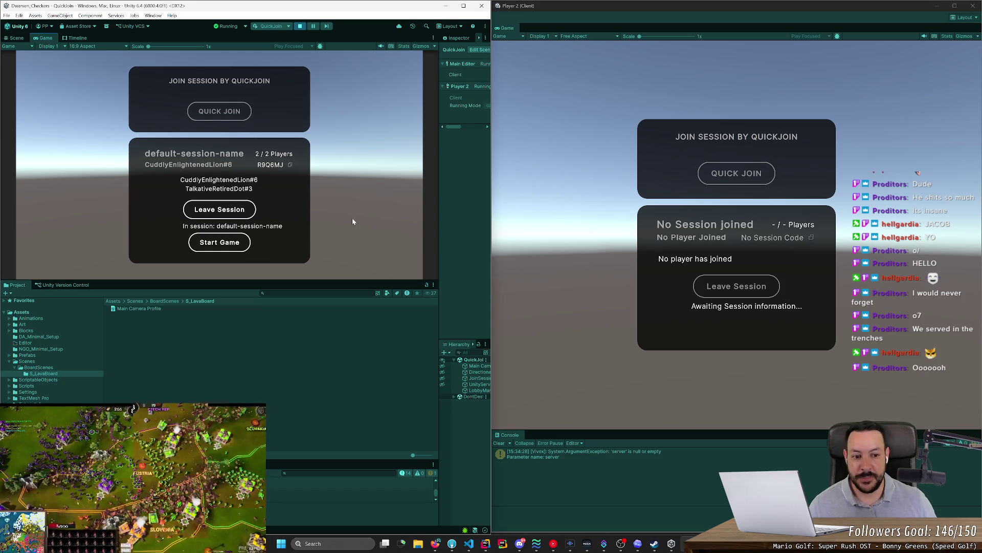
left_click(221, 249)
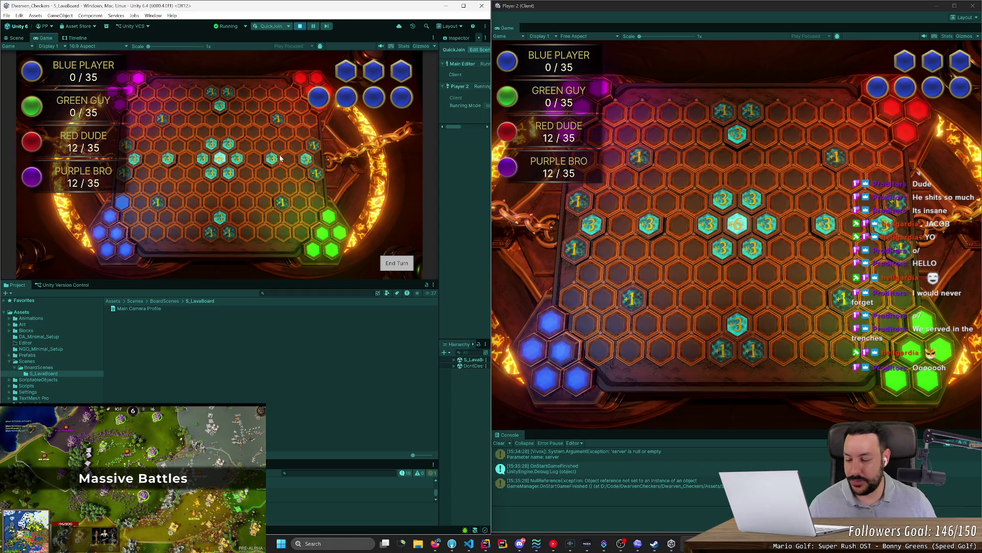
- Move a blue piece up-left on the hex board, then close Player 2, Unity editor and Unity Hub
left_click_drag(136, 215, 138, 233)
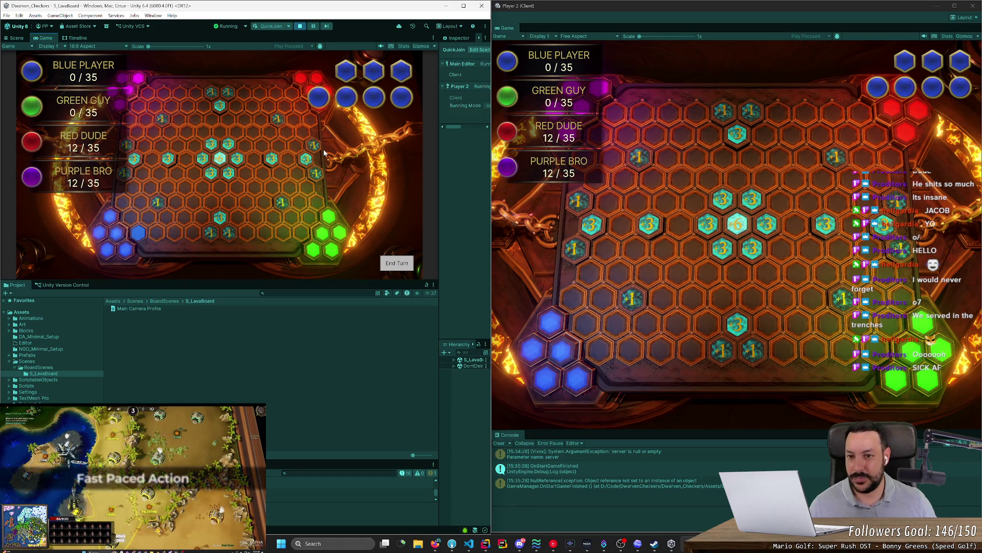
left_click_drag(158, 232, 116, 205)
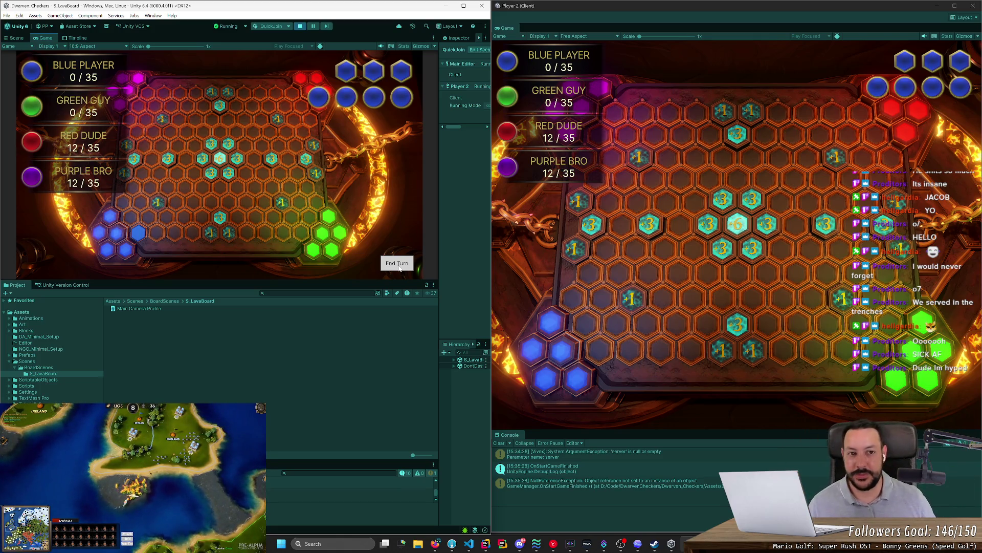
left_click(972, 6)
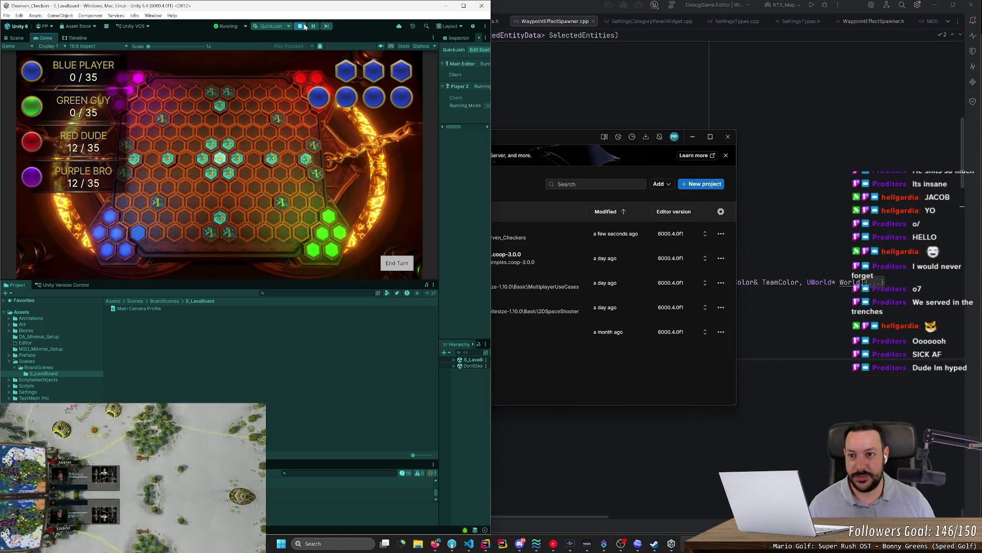
left_click(481, 7)
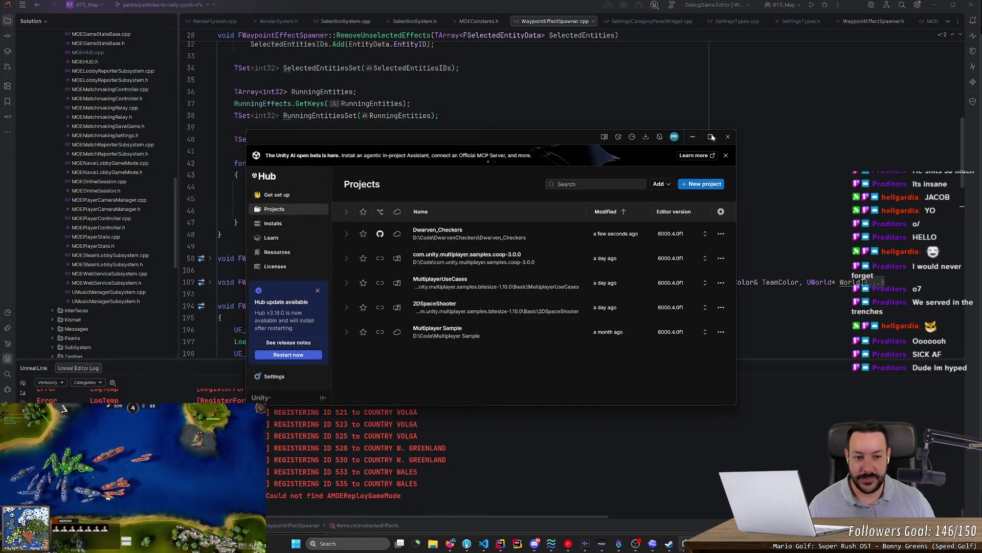
left_click(728, 137)
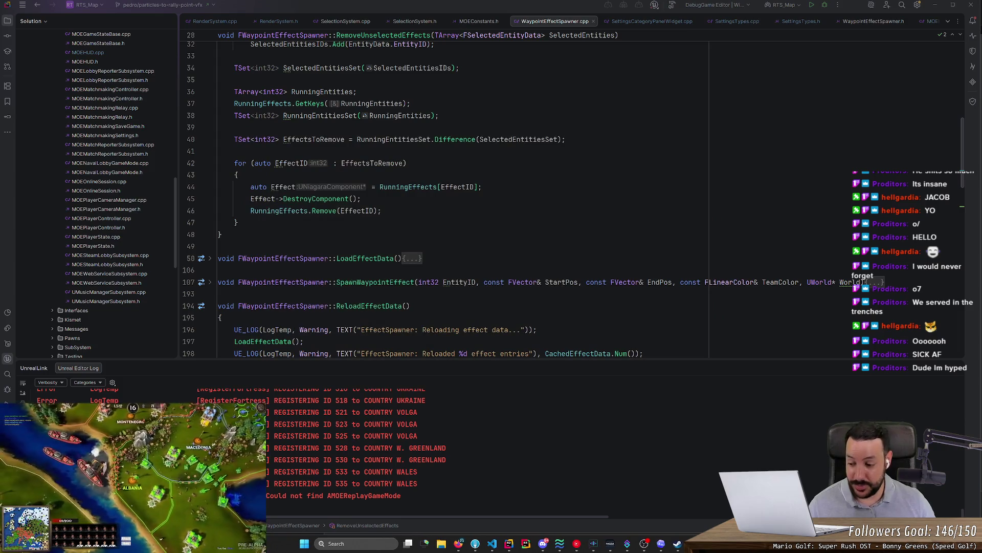
- Navigate back to the ShouldUseNiagaraSelectionEffects check at line 512 of SelectionSystem.cpp
scroll(445, 194, "down", 6)
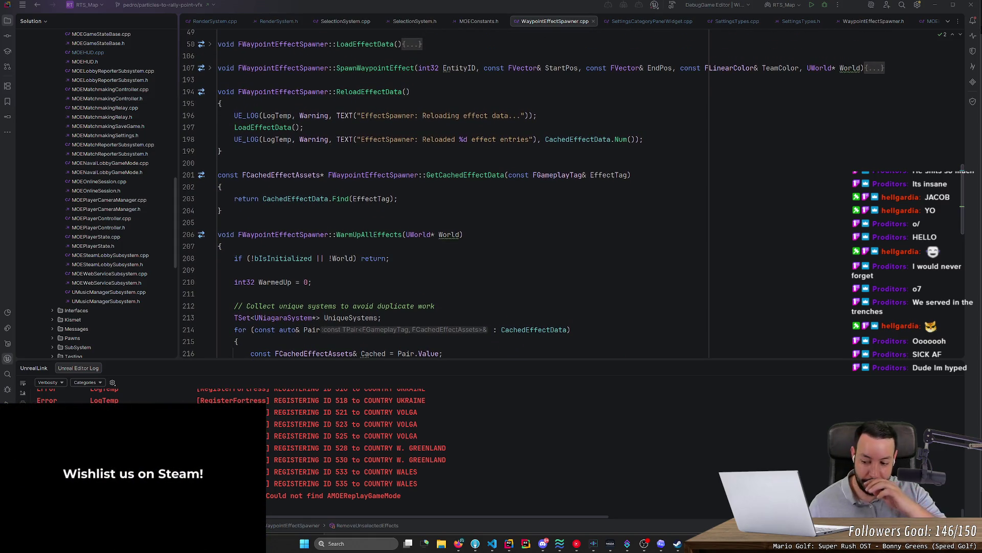
scroll(445, 194, "up", 5)
scroll(445, 194, "down", 6)
key("ctrl+alt+Left")
key("ctrl+alt+Left")
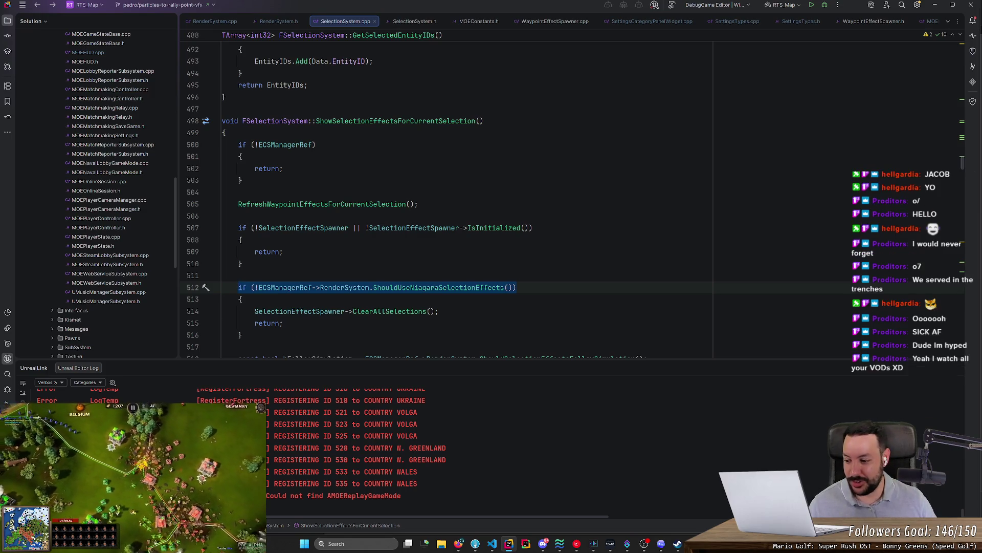
- Check bFollowSimulation's usages and jump to RefreshWaypointEffectsForCurrentSelection's definition, then return to line 505
scroll(445, 194, "down", 2)
scroll(446, 195, "down", 3)
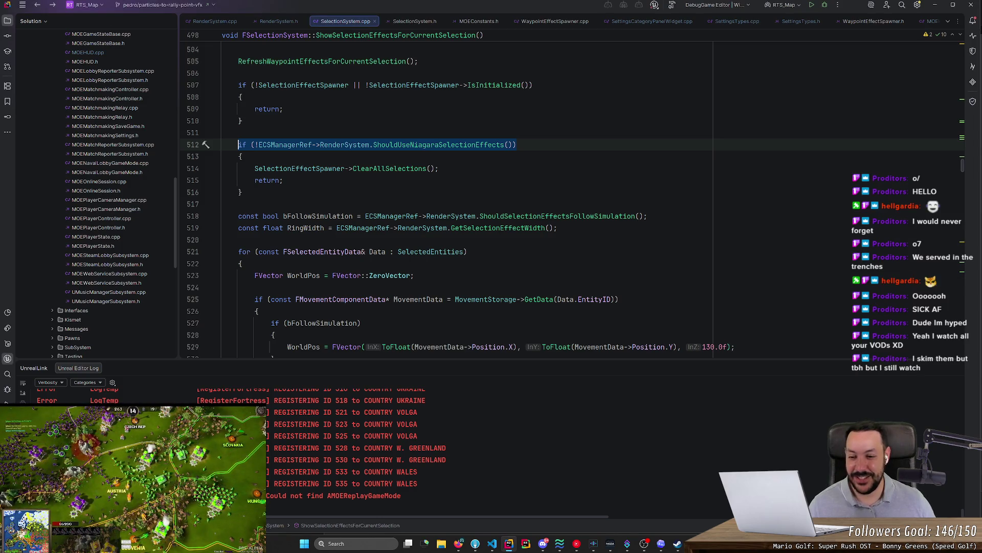
left_click(222, 204)
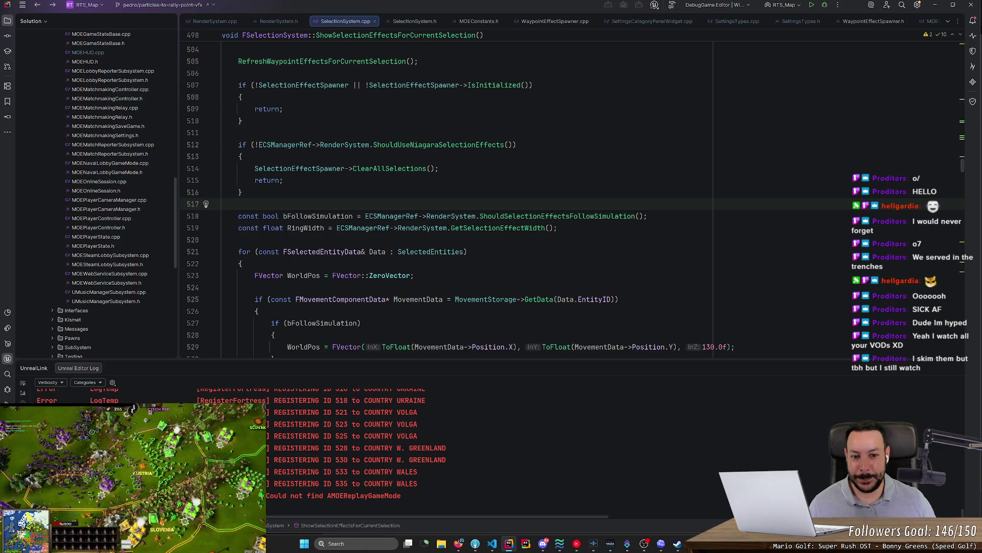
mouse_move(360, 228)
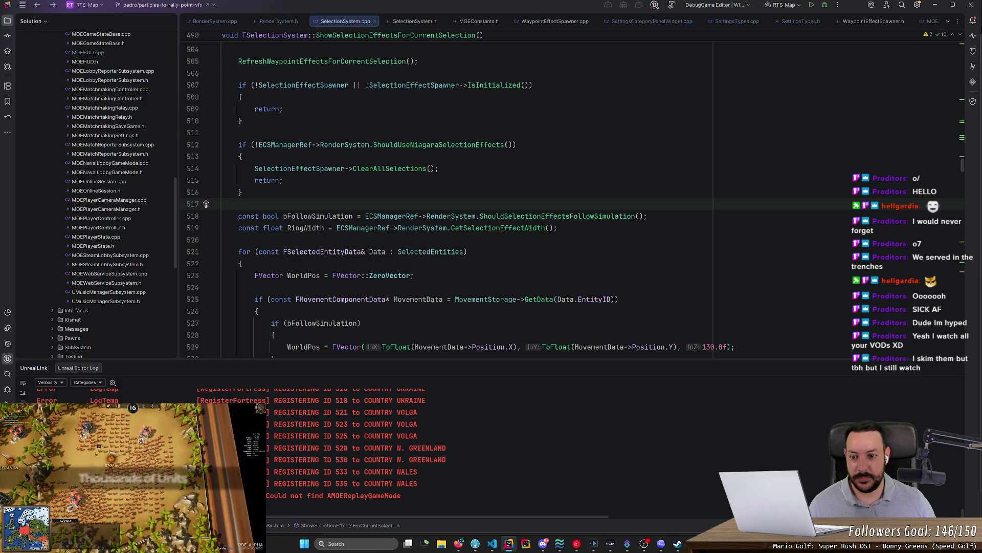
double_click(318, 215)
scroll(445, 204, "up", 3)
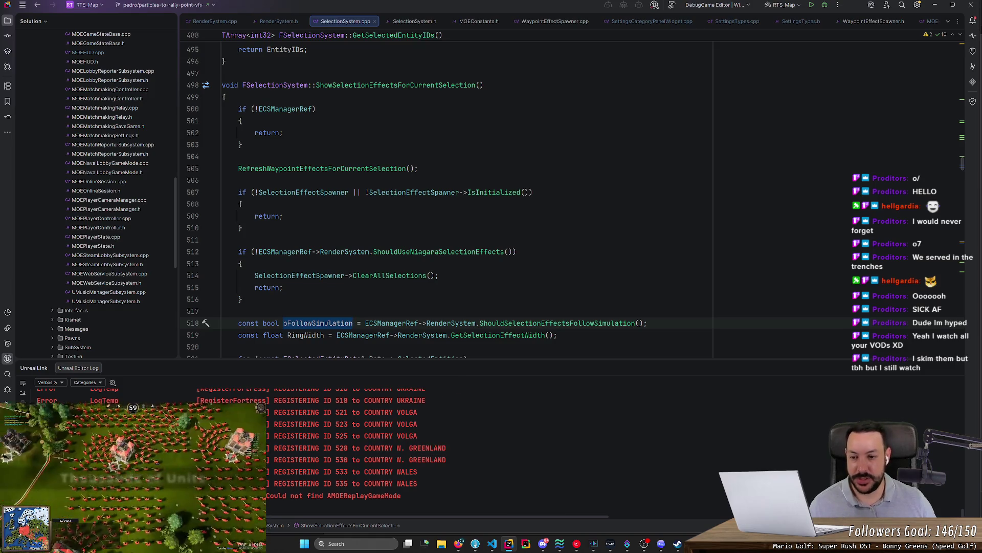
left_click(322, 172, "ctrl")
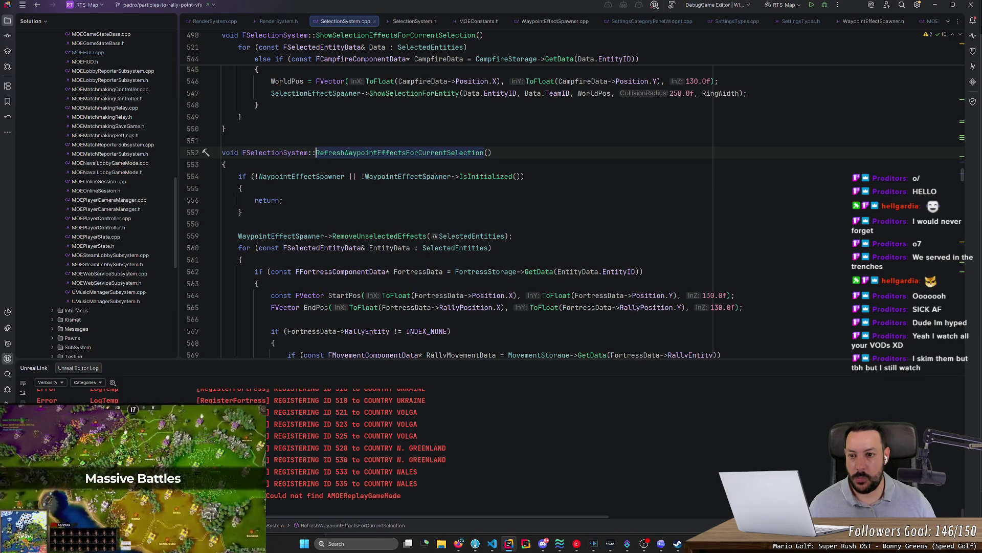
key("ctrl+minus")
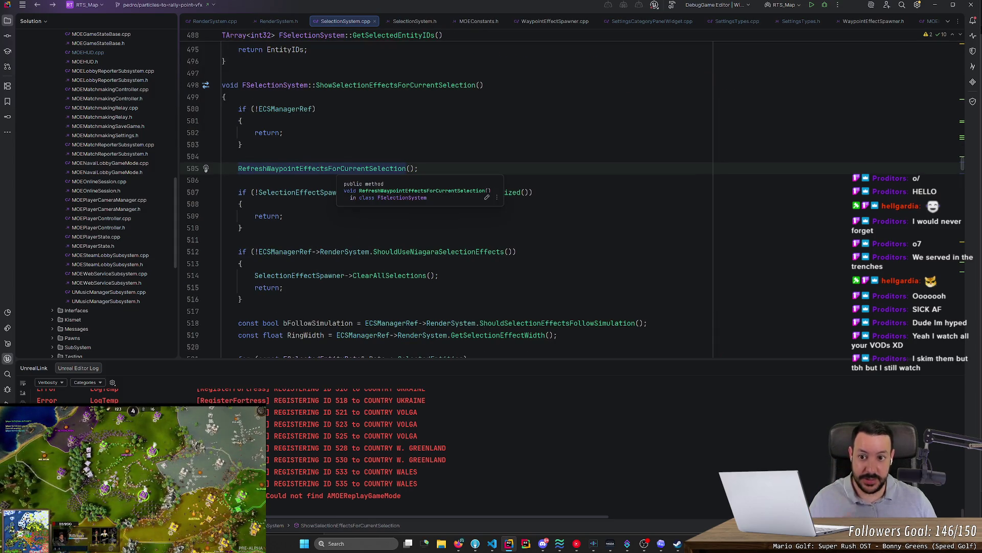
- Peek at the ShouldUseNiagaraSelectionEffects definition and select its call on line 512
scroll(338, 195, "down", 3)
left_click(317, 204)
scroll(317, 205, "up", 3)
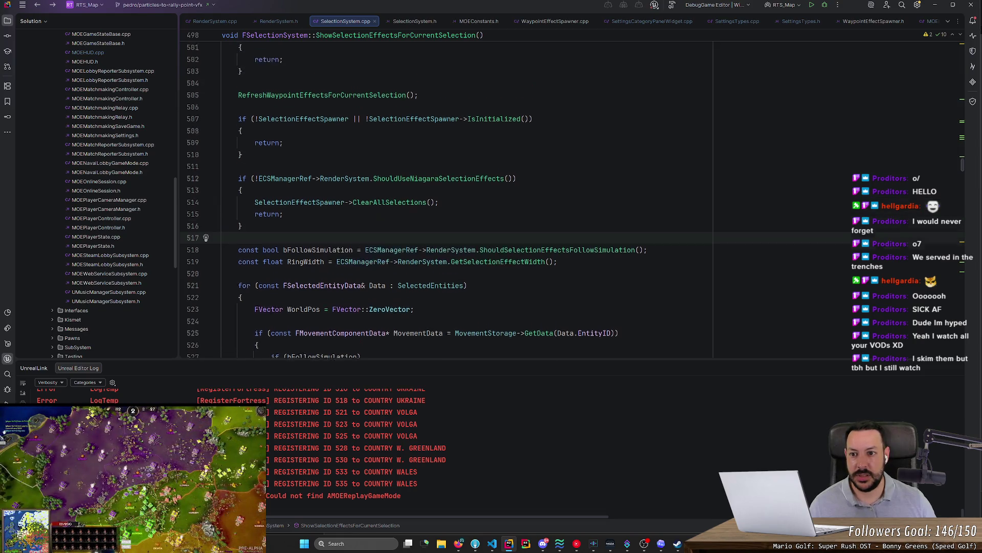
left_click(435, 251, "ctrl")
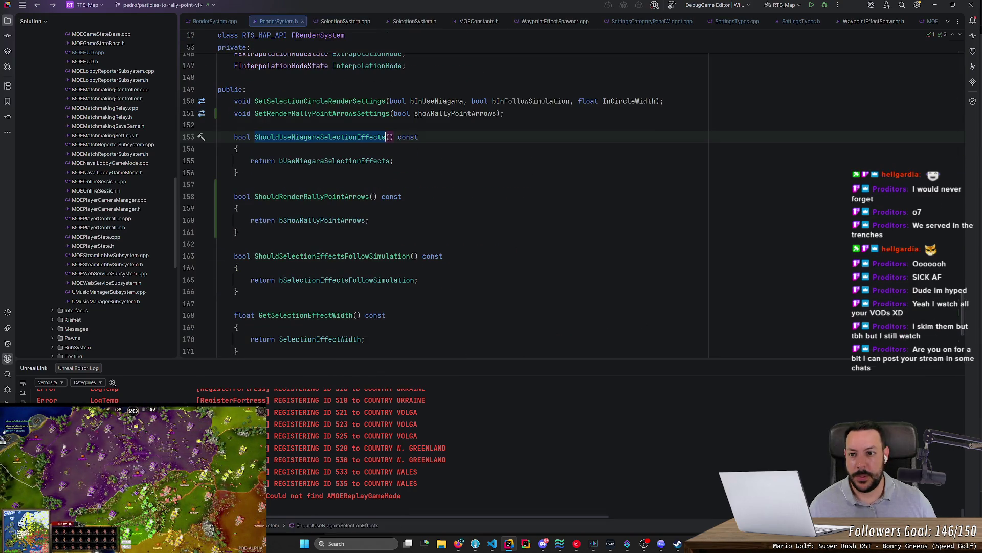
key("ctrl+b")
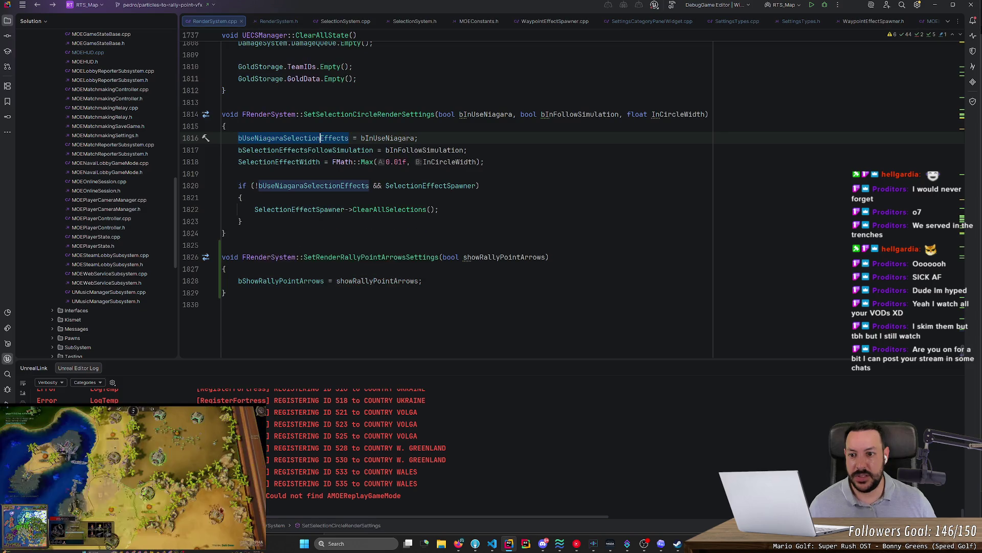
key("ctrl+alt+Left")
key("ctrl+alt+Left")
left_click(312, 251)
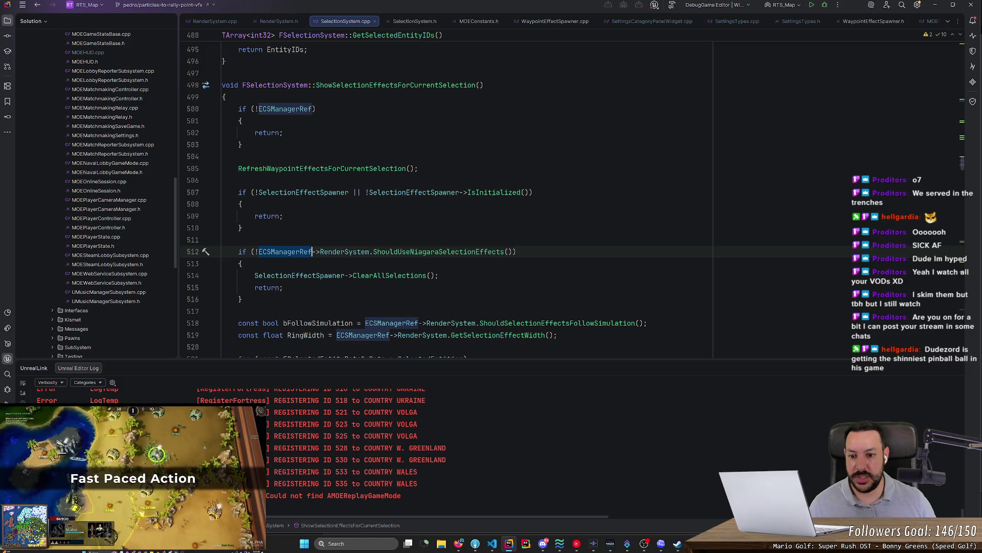
double_click(312, 251)
left_click_drag(312, 251, 510, 251)
key("ctrl+c")
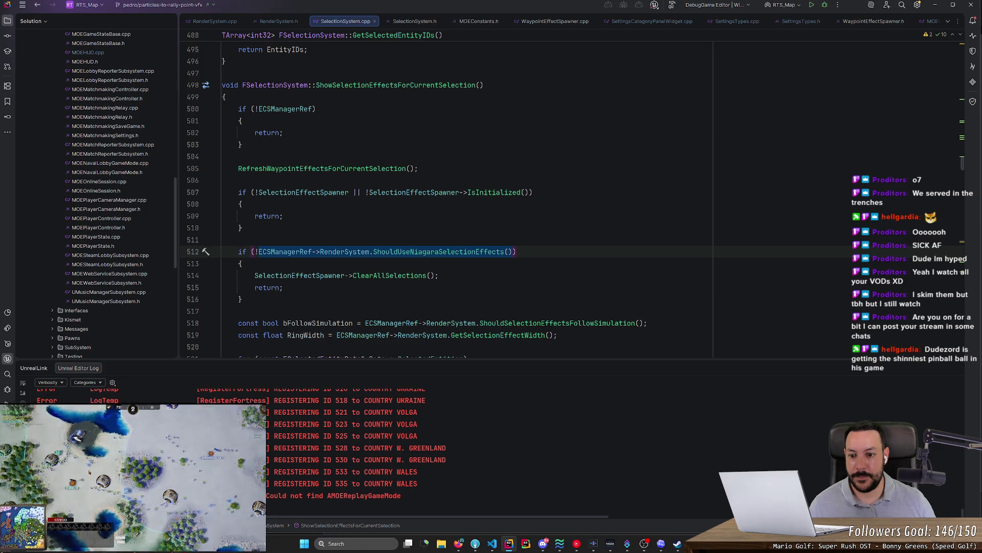
- Scroll to RefreshWaypointEffectsForCurrentSelection and place the cursor at the top of its body
scroll(434, 181, "down", 4)
scroll(433, 182, "down", 6)
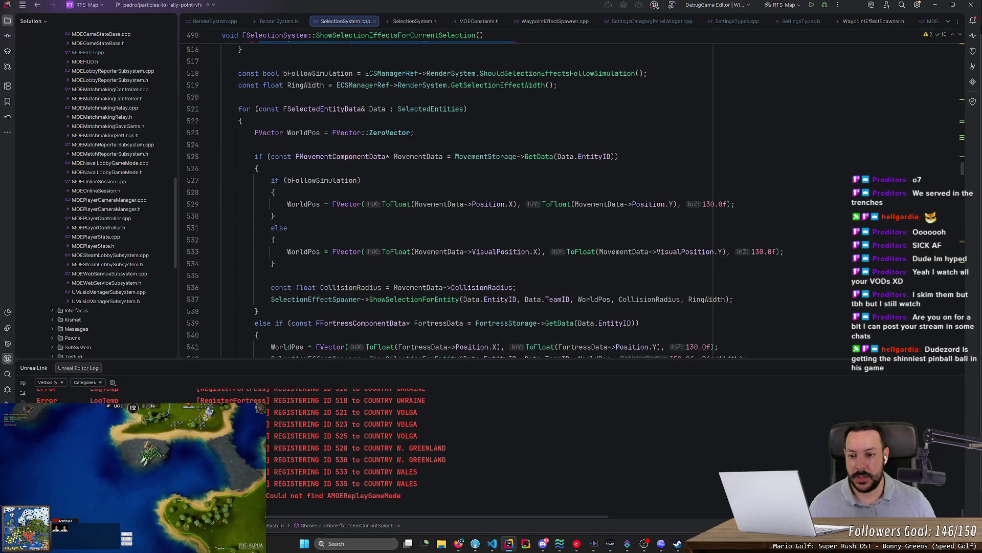
scroll(571, 205, "up", 2)
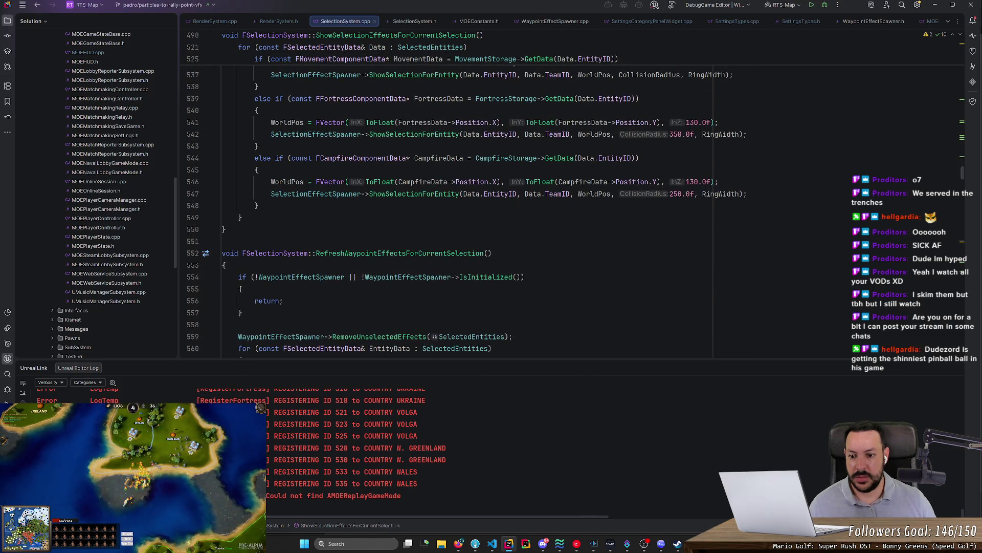
scroll(571, 204, "up", 10)
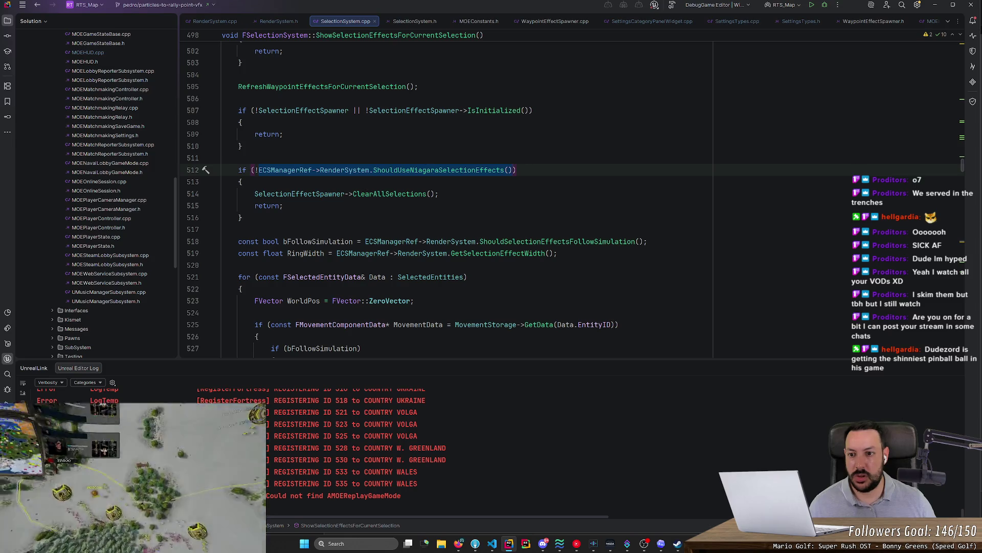
scroll(571, 199, "up", 2)
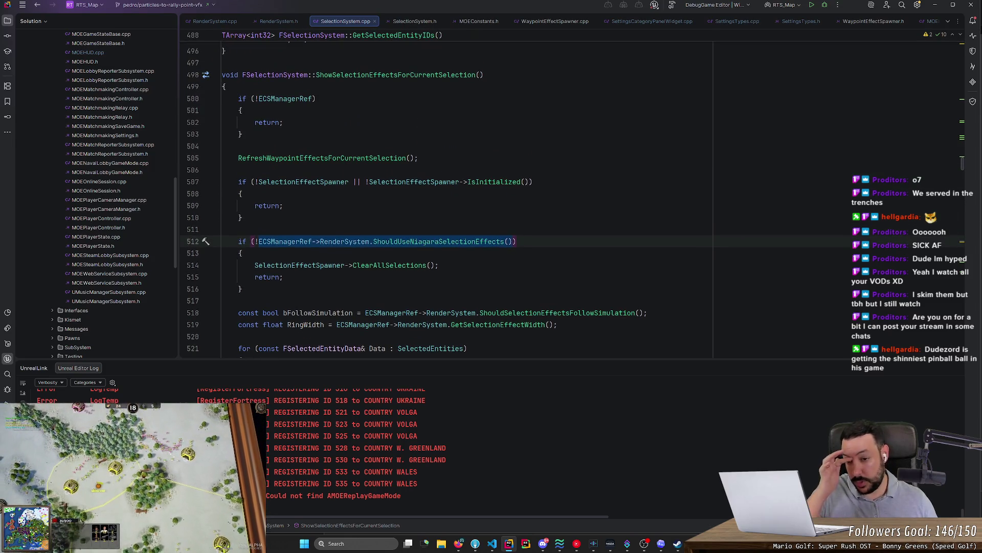
scroll(572, 204, "down", 15)
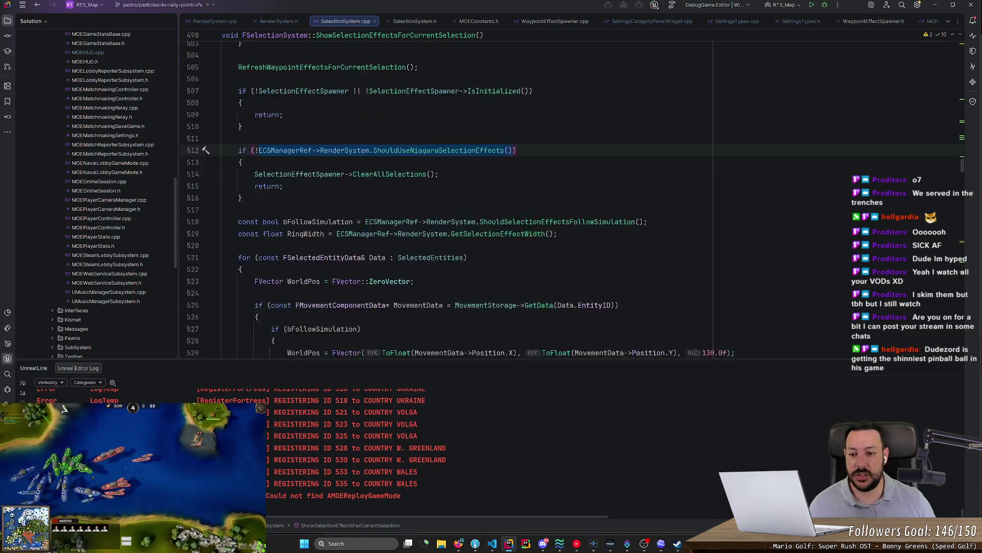
scroll(571, 205, "down", 1)
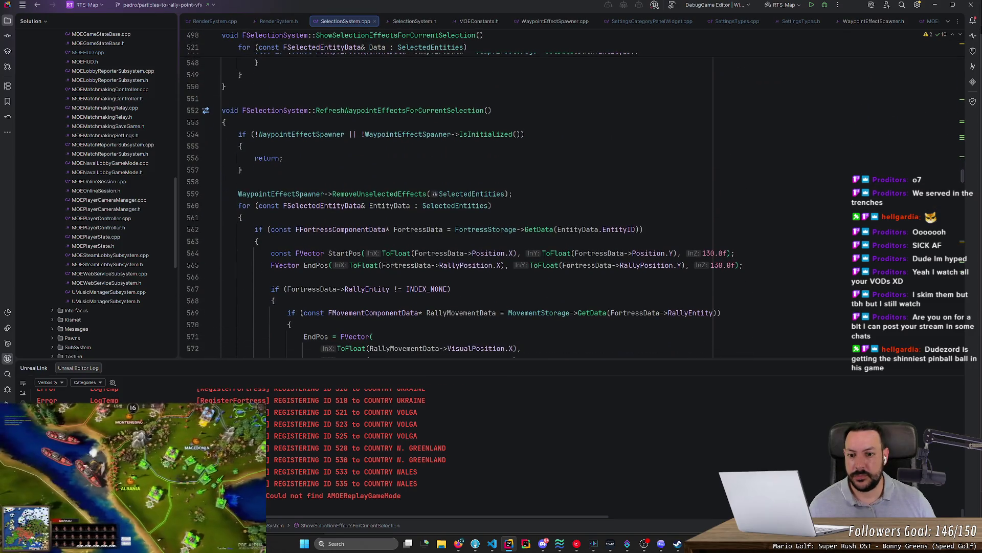
left_click(222, 181)
- Paste the render-system query on a new line and change it to ShouldRenderRallyPointArrows();
left_click(492, 205)
left_click(222, 182)
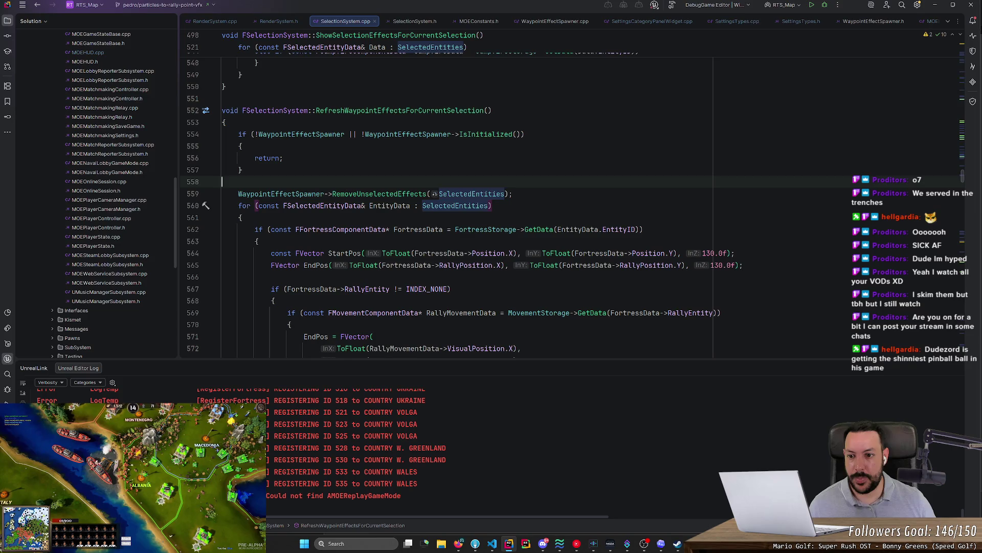
key("Return")
key("ctrl+v")
key("Return")
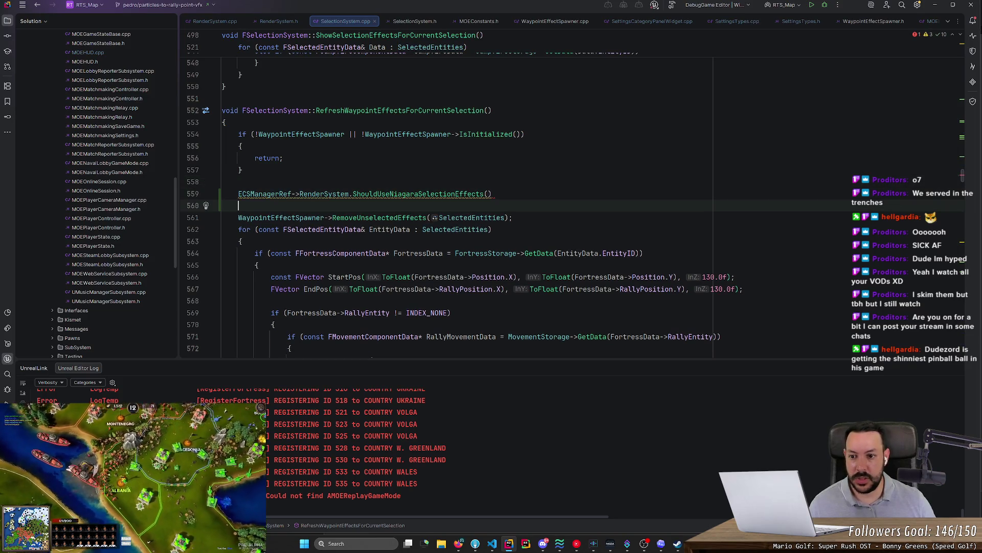
left_click(484, 195)
key("ctrl+BackSpace")
key("ctrl+BackSpace")
type("Sho")
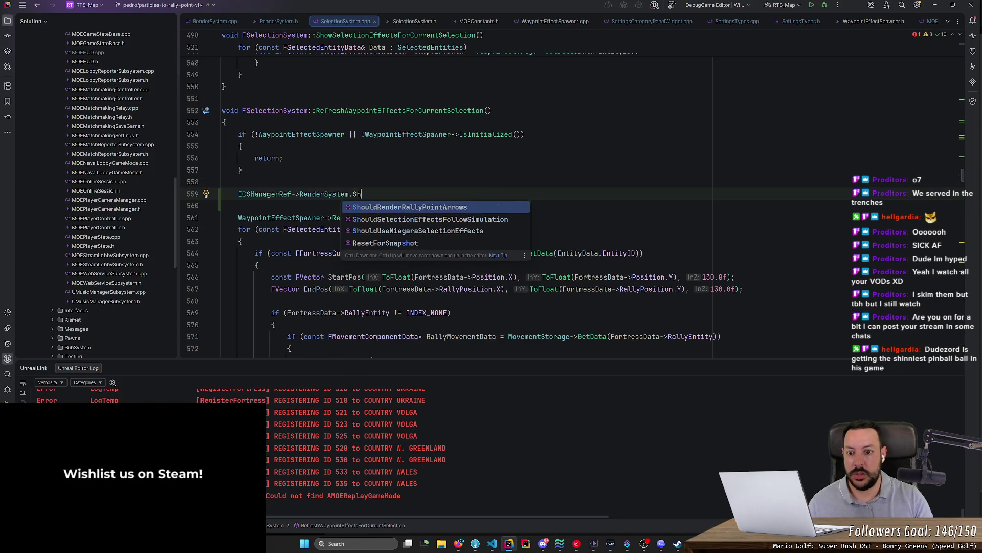
key("Return")
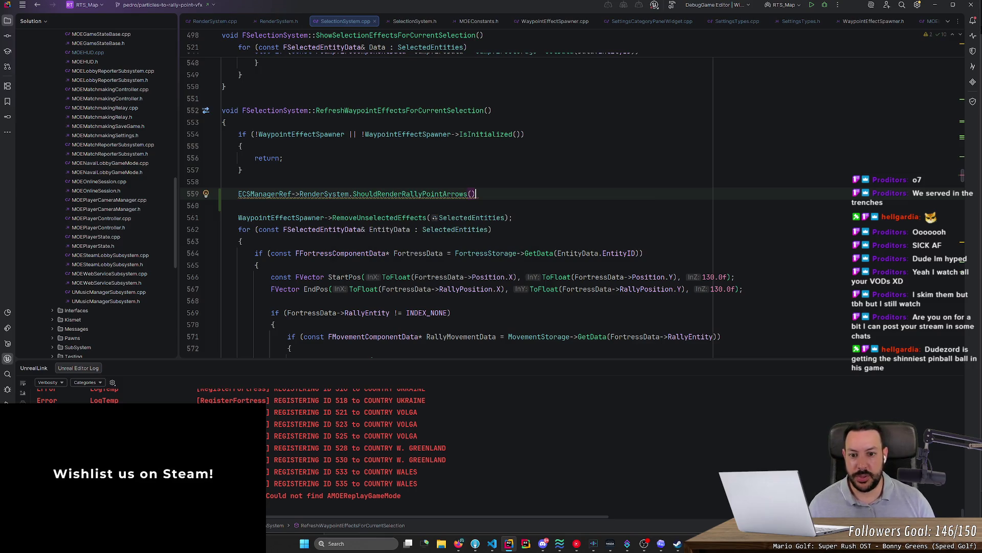
type(";")
- Assign the ShouldRenderRallyPointArrows() result to a bool named RenderArrows
left_click(292, 194)
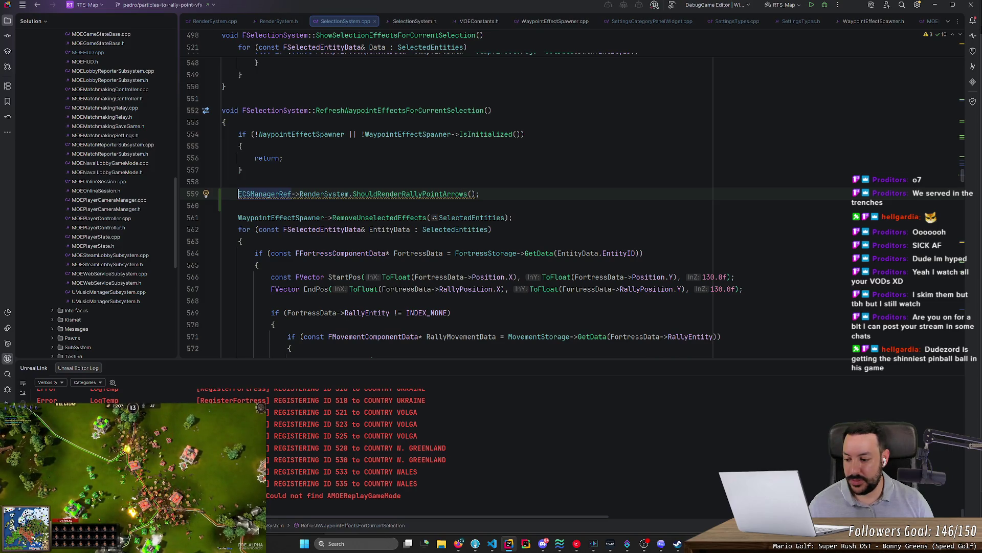
left_click(238, 194)
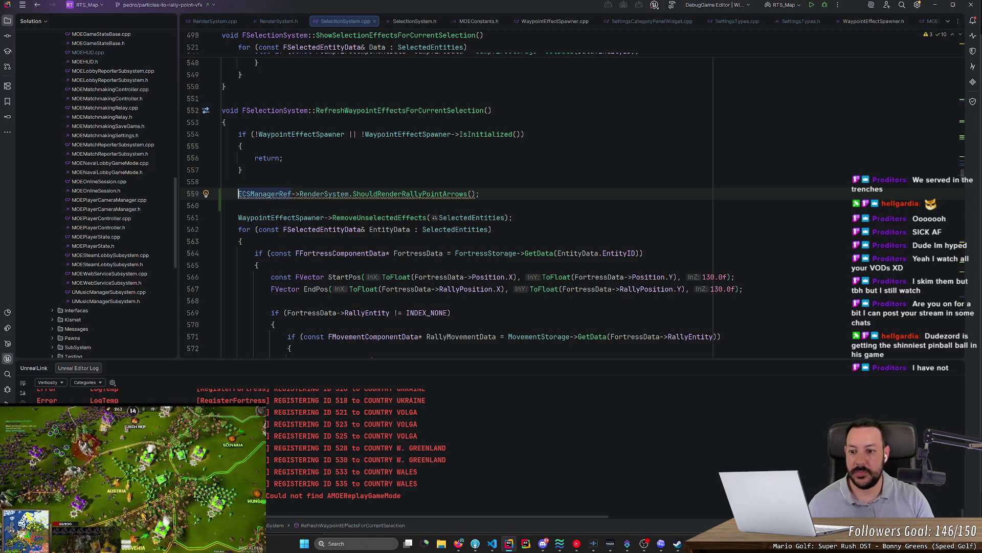
type("bool ")
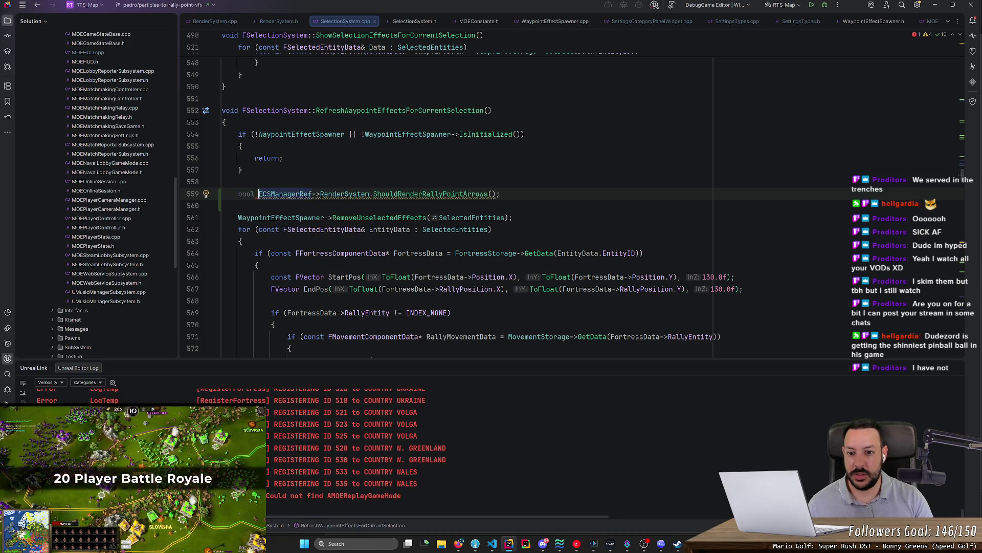
type("renderra")
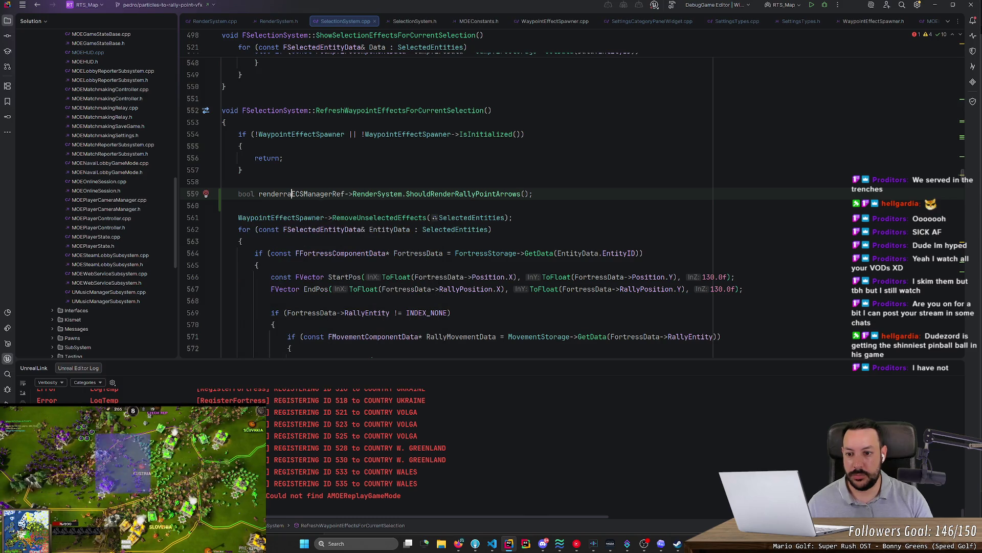
type("rows =")
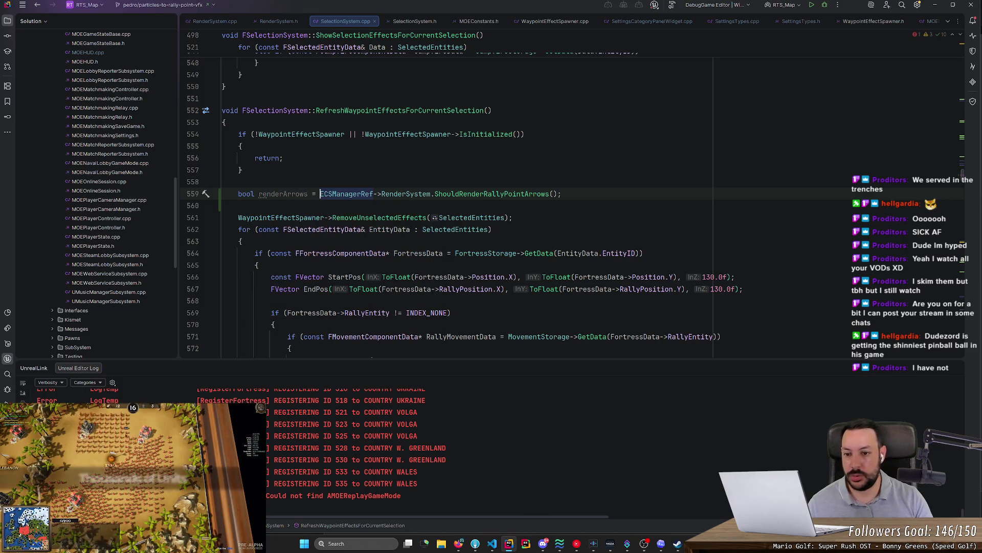
left_click(246, 194)
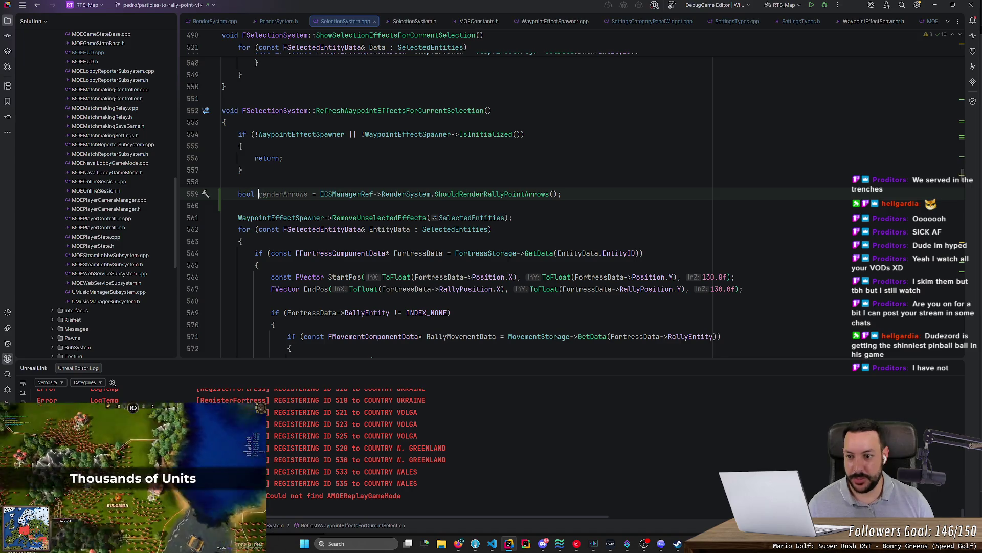
key("Delete")
type("R")
left_click(431, 217)
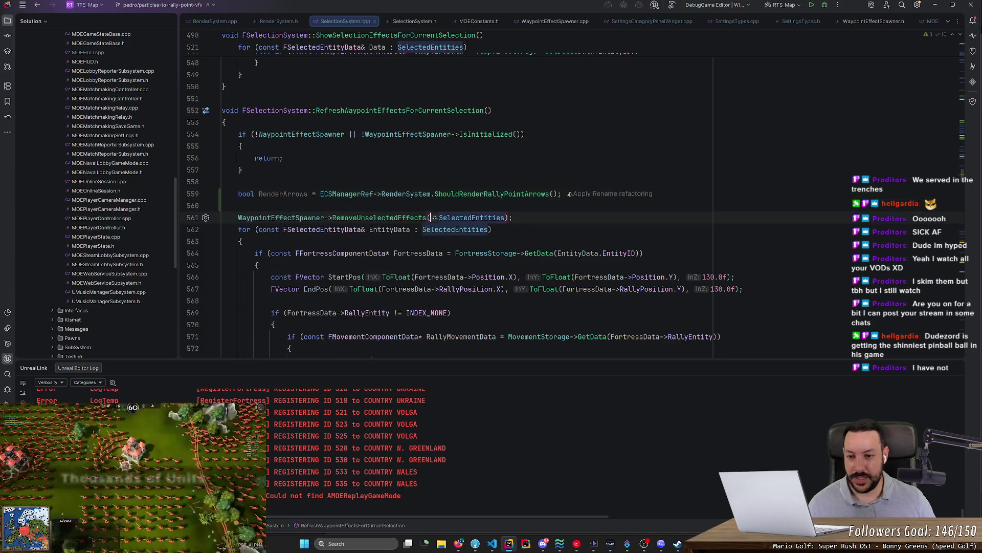
- Begin an if (RenderArrows) condition on the line below the declaration
left_click(222, 182)
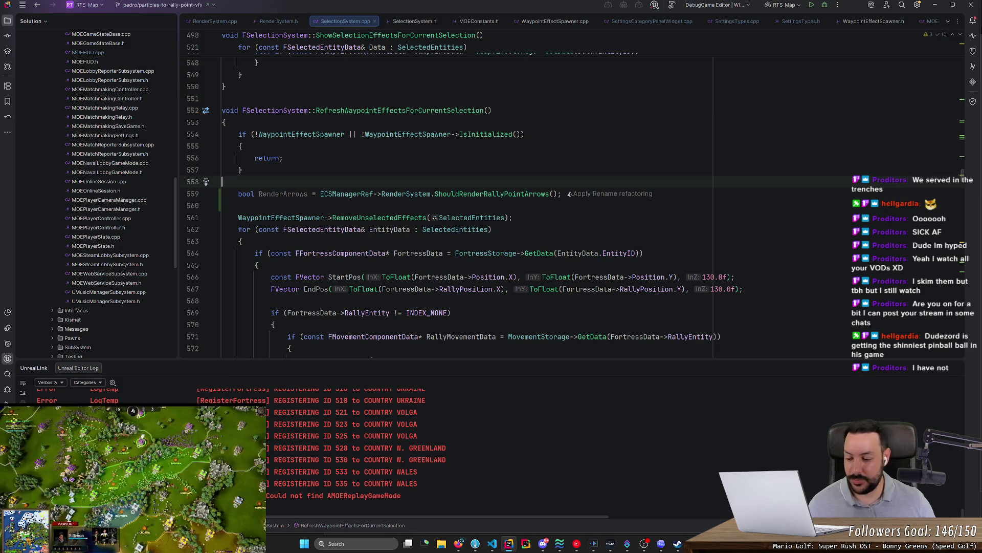
left_click(284, 193)
left_click(222, 205)
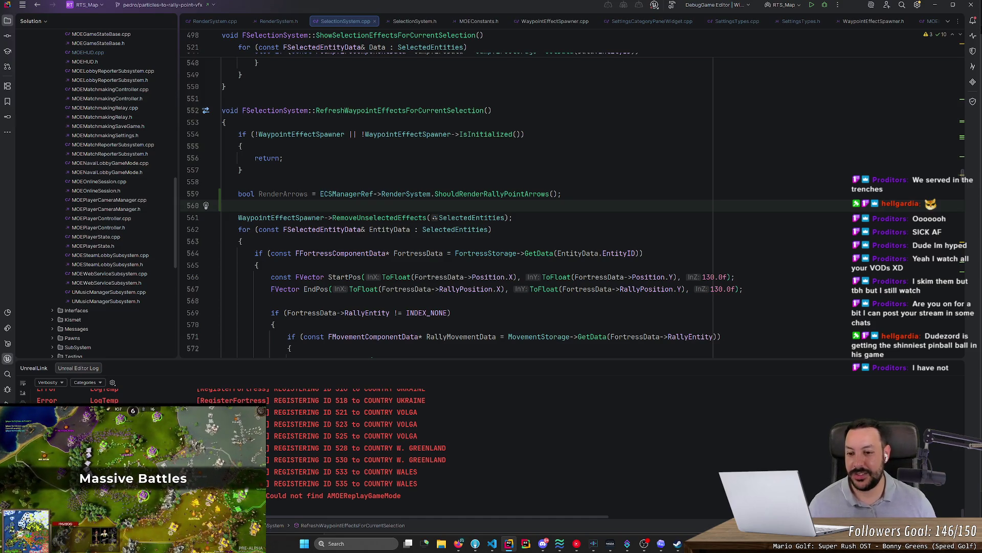
left_click(308, 193)
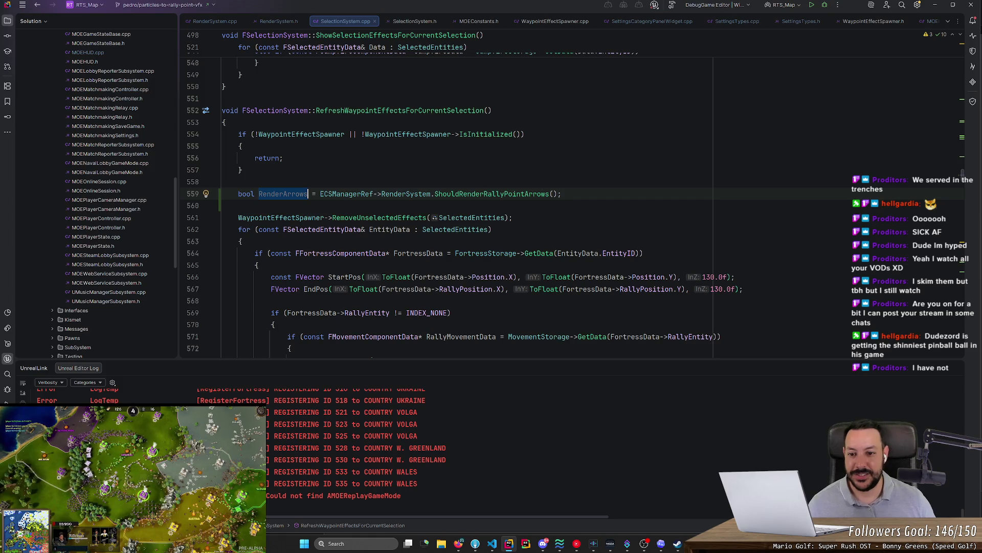
left_click(222, 205)
key("Return")
type("if ")
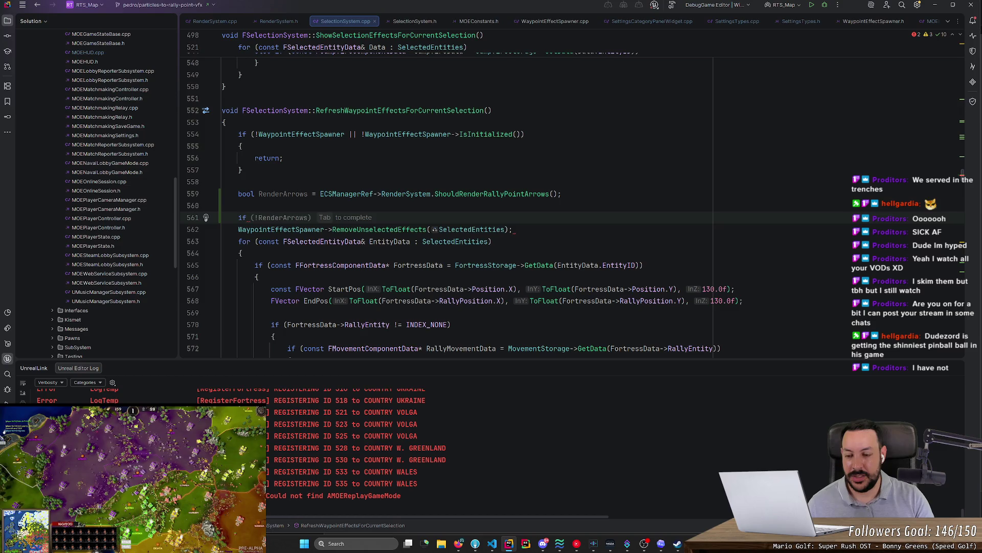
type("(RenderArrows")
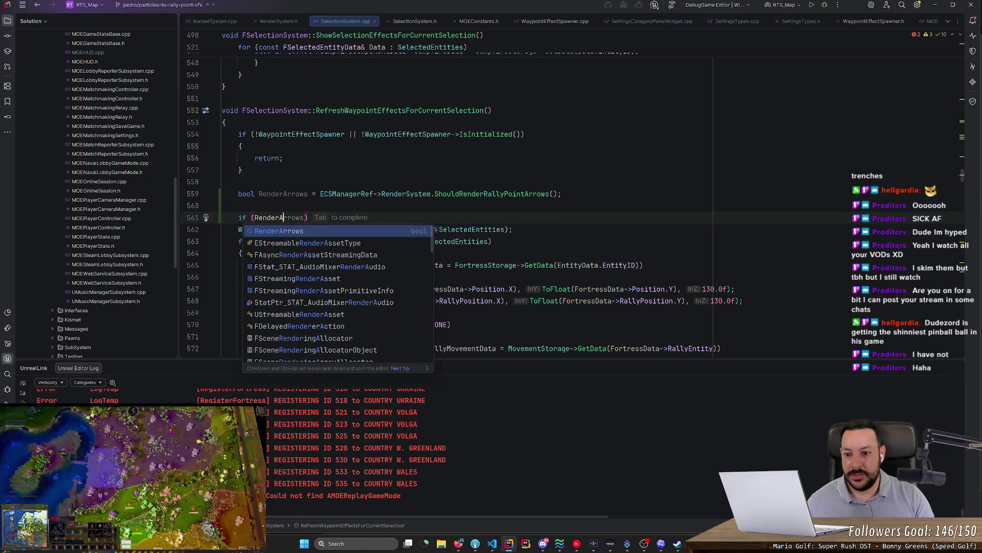
type(")")
- Add braces for the if block and start wrapping SelectedEntities in a RenderArrows ternary
key("Return")
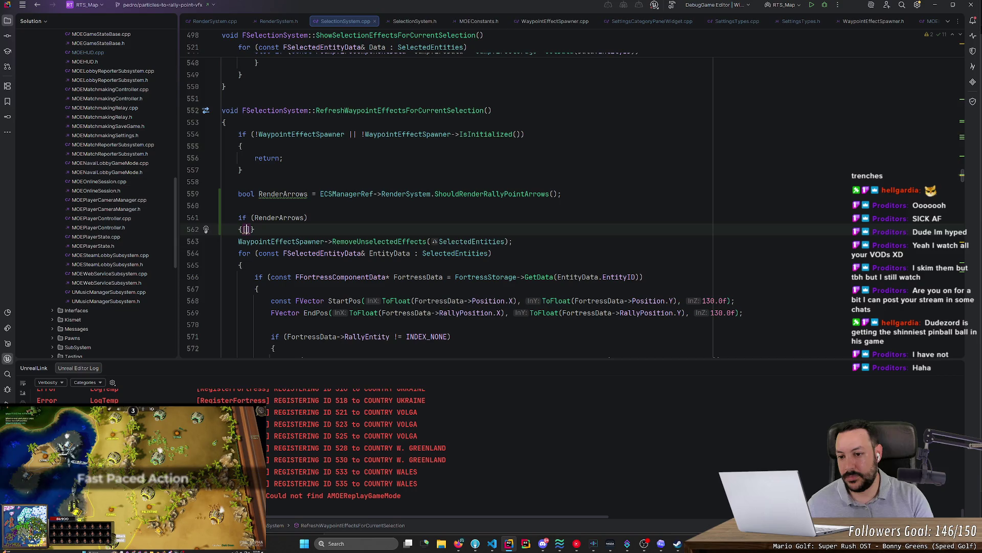
key("Return")
key("Down")
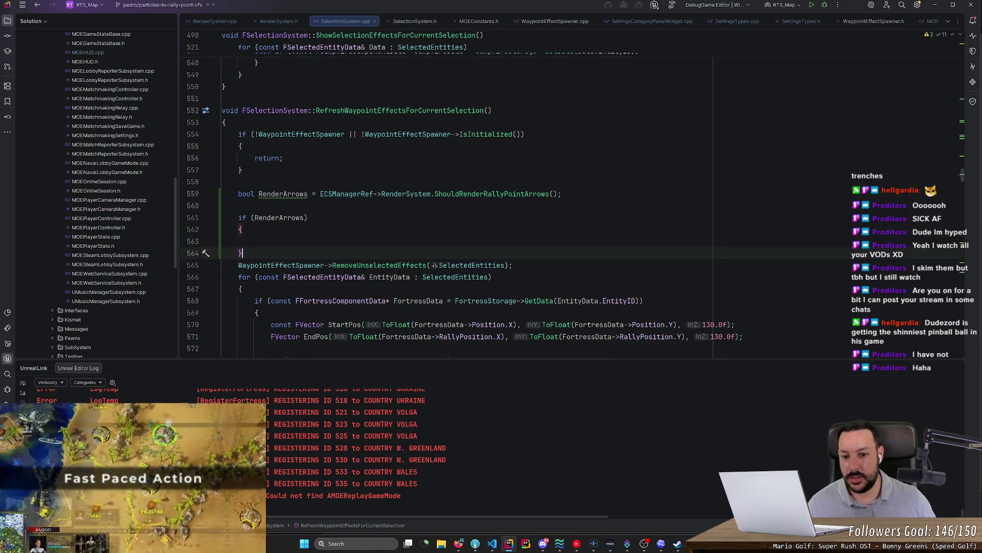
left_click(430, 265)
type("RenderArrows ?")
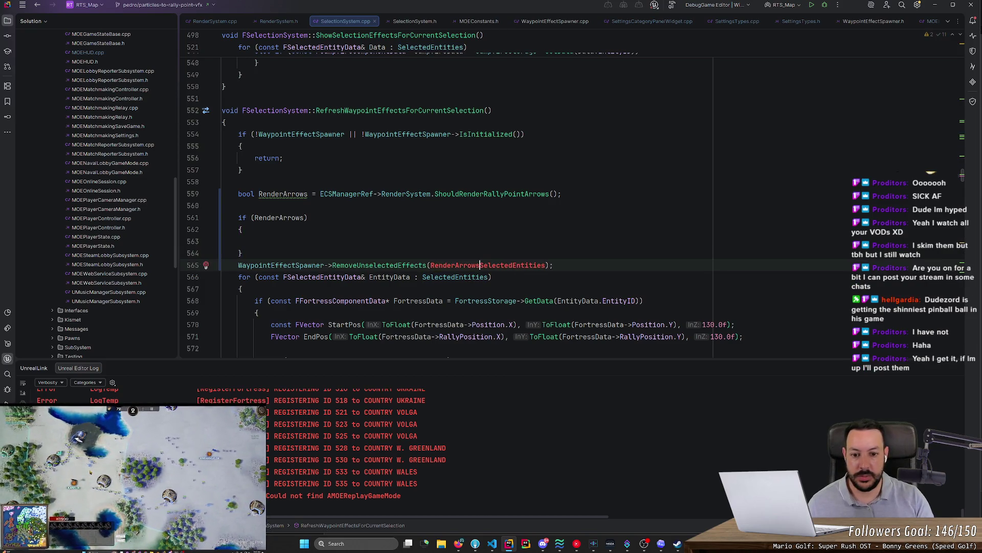
left_click(557, 265)
type(": {")
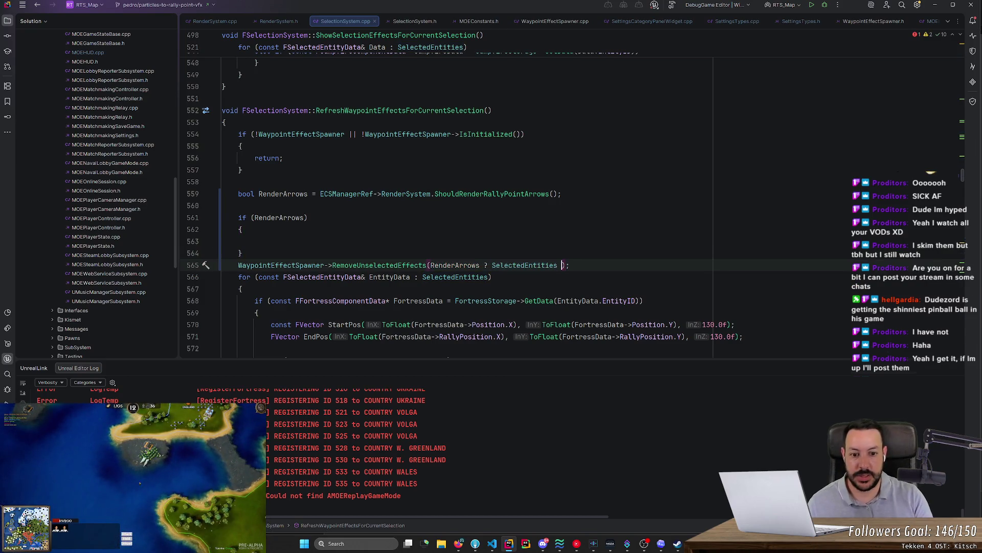
- Undo the ternary argument and move the RemoveUnselectedEffects line up into the if block
scroll(571, 205, "up", 1)
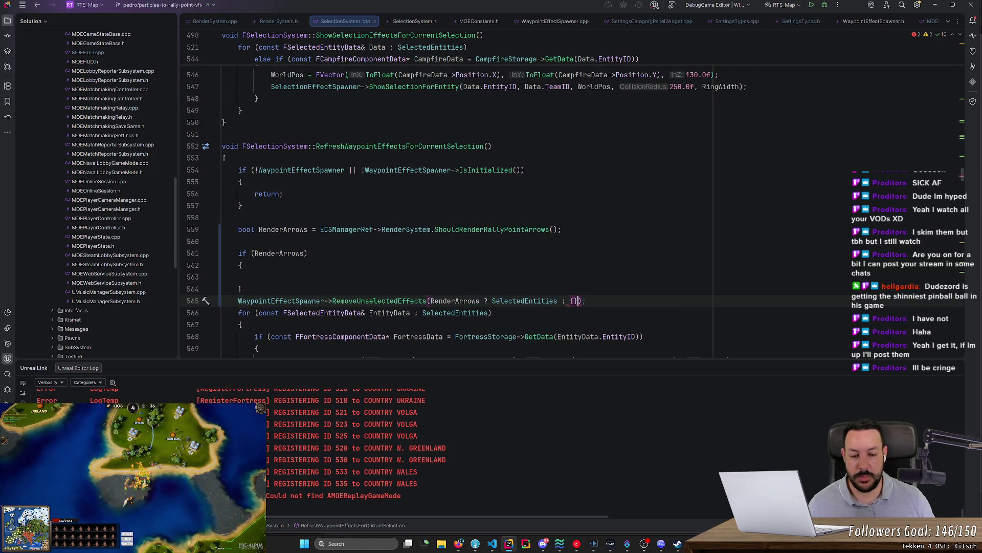
type("}")
left_click(533, 301)
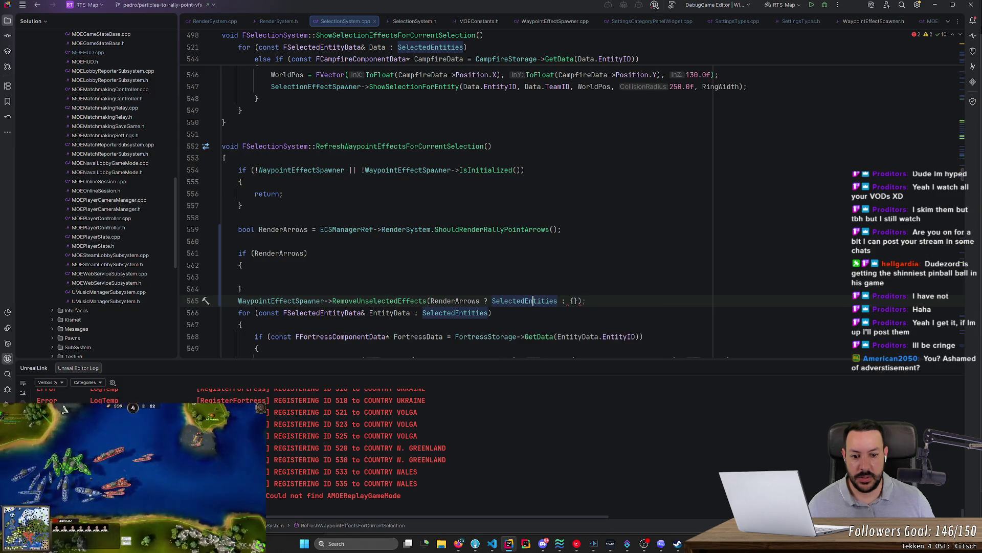
key("ctrl+z")
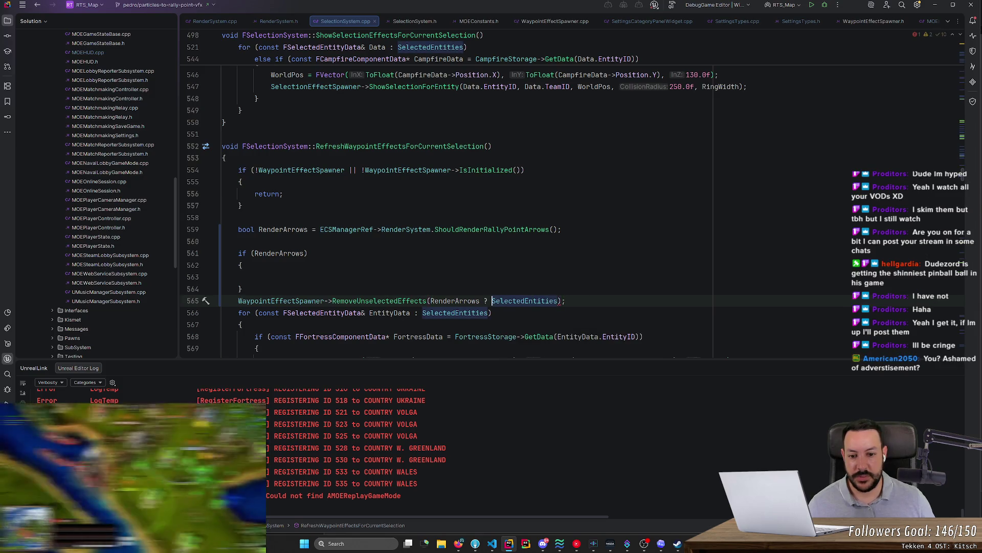
key("ctrl+z")
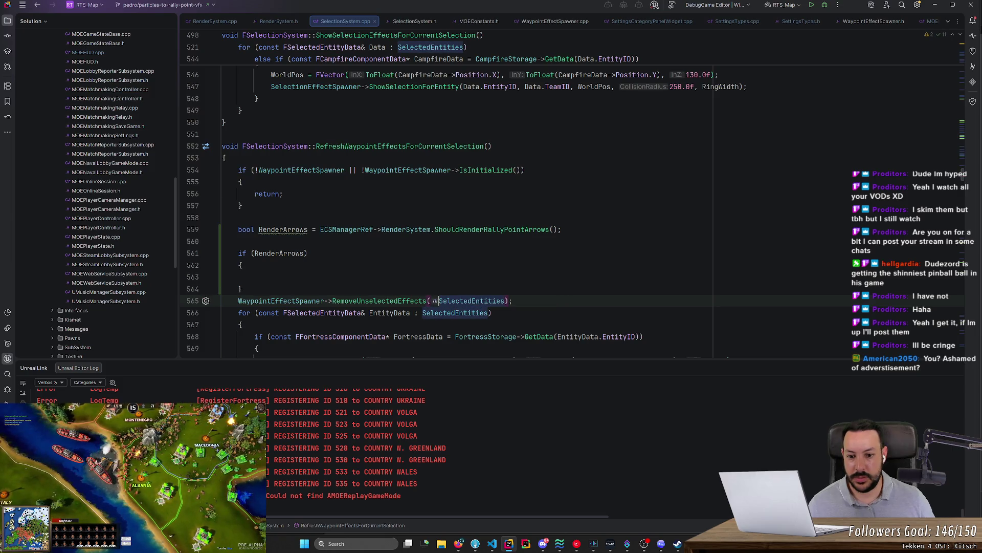
key("End")
key("ctrl+shift+Up")
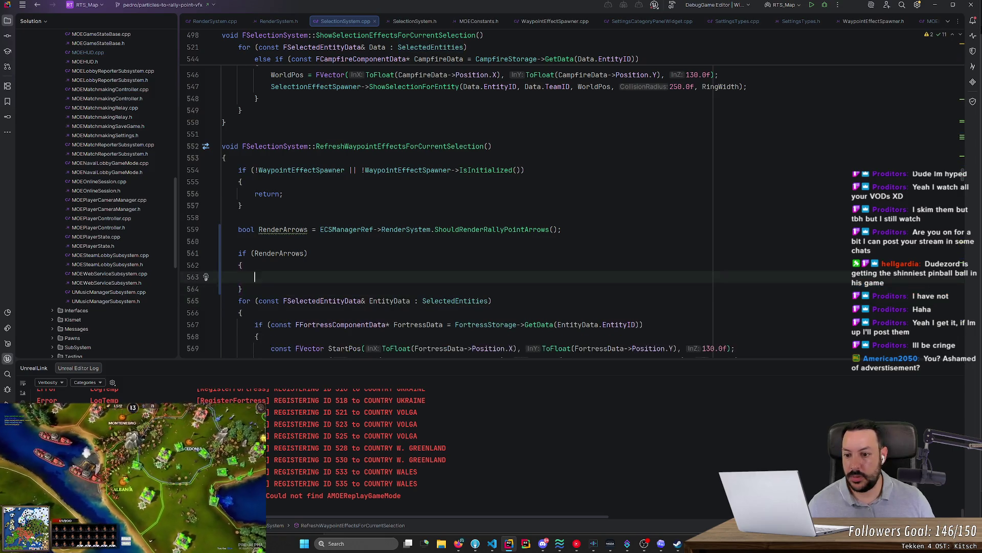
- Add an else block that calls RemoveUnselectedEffects({})
left_click(243, 300)
key("Return")
type("else {")
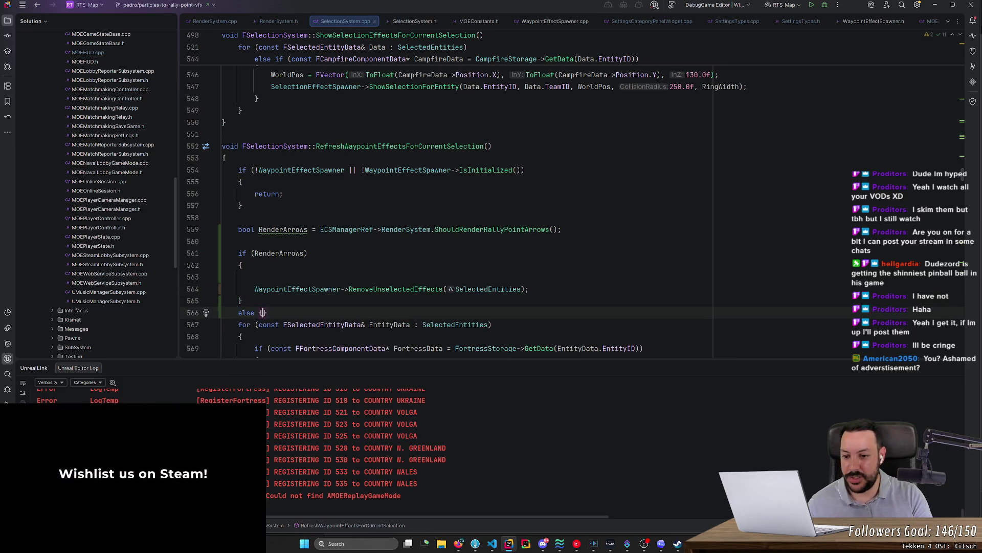
key("Return")
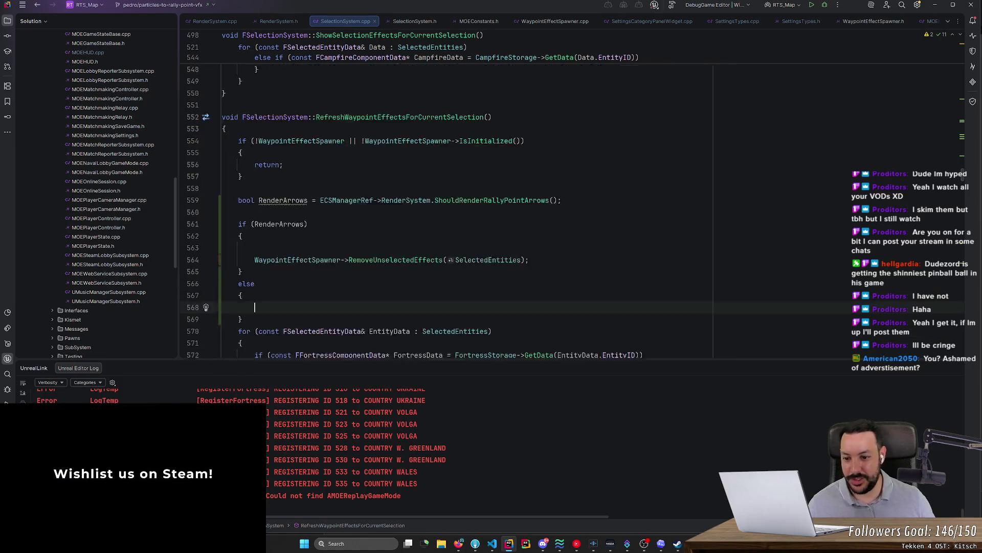
type("}")
key("Return")
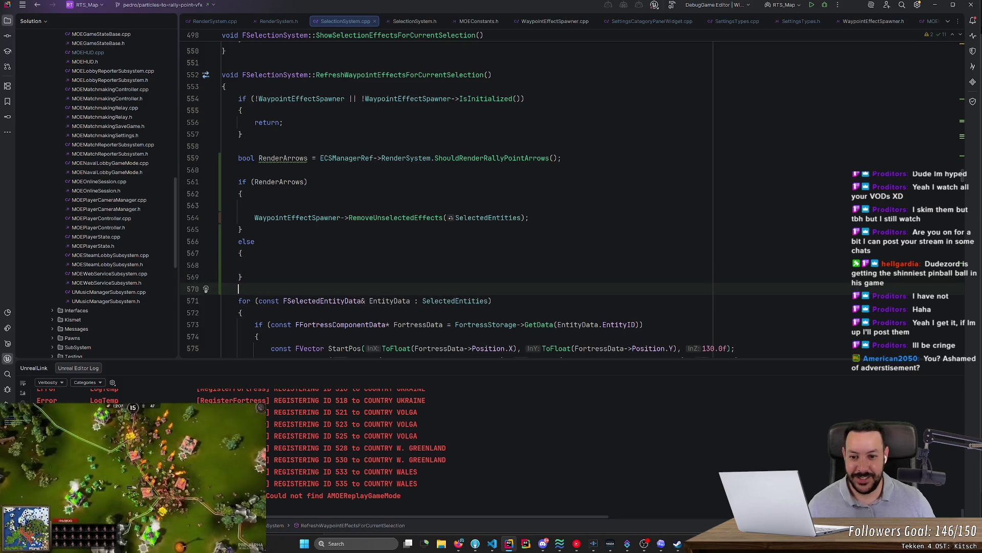
left_click(255, 265)
type("WaypointEffectSpawner->RemoveUnselectedEffects(SelectedEntities);")
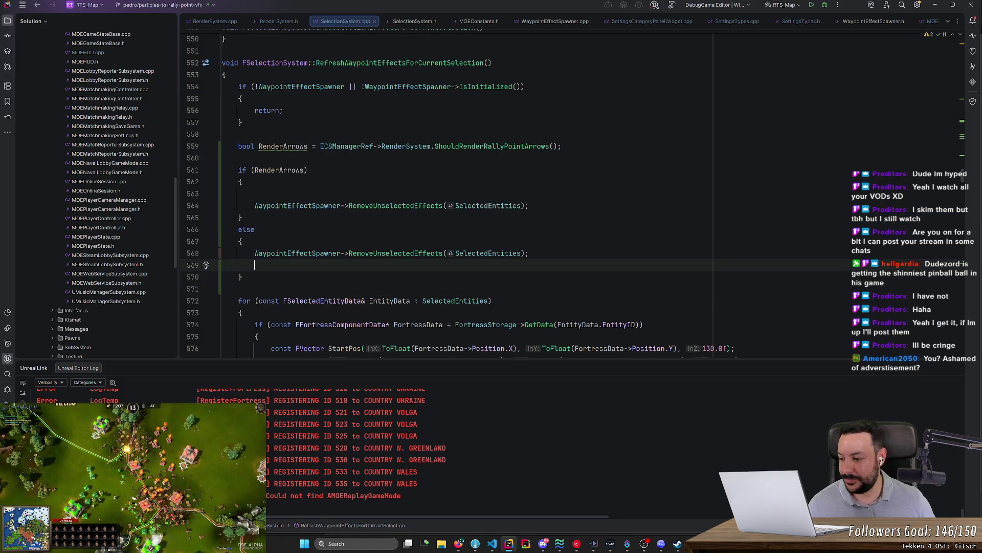
double_click(488, 253)
key("BackSpace")
type("{")
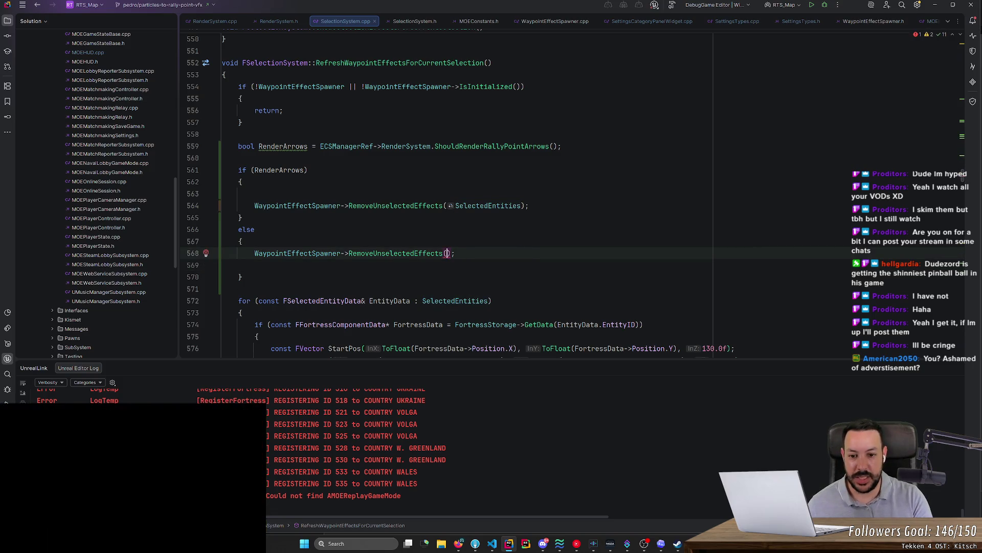
- Try a 'RenderArrows ? SelectedEntities:' ternary in the else argument, then delete it
left_click(242, 276)
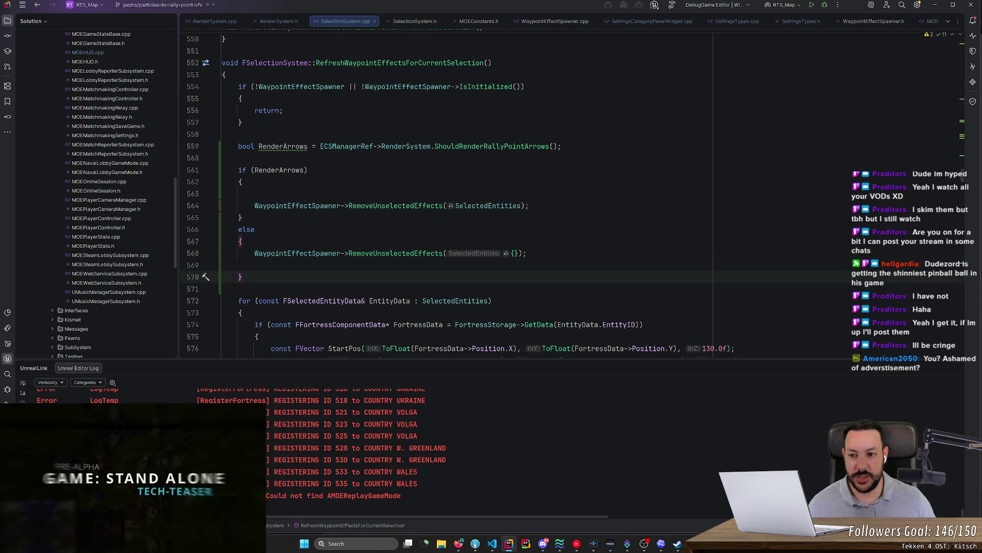
left_click(305, 170)
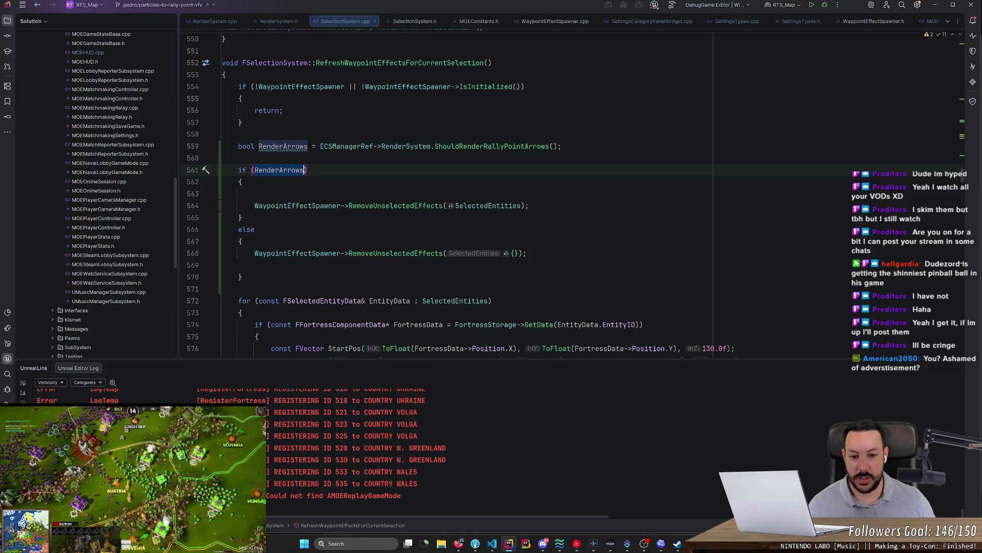
left_click(504, 253)
type("RenderArrows ? ")
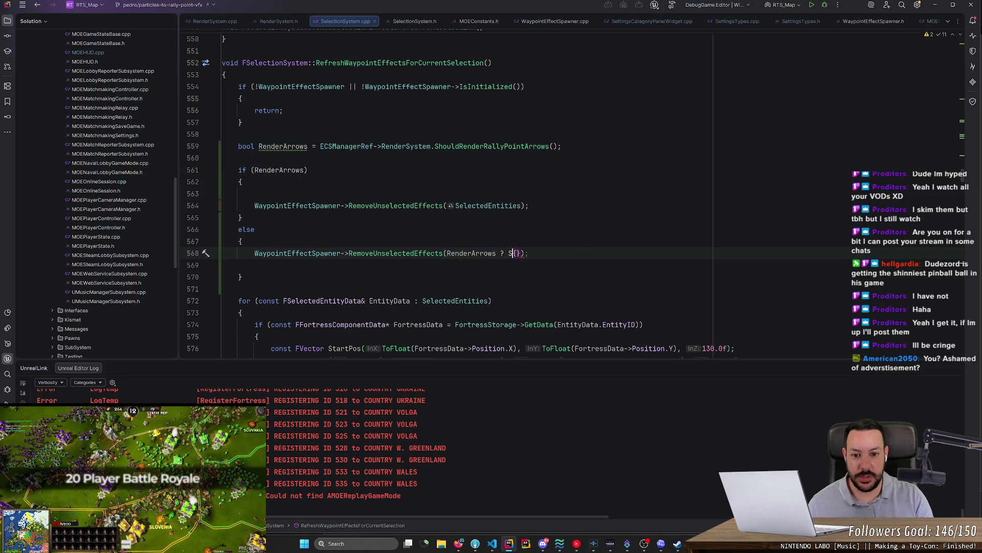
type("SelectedEntities:")
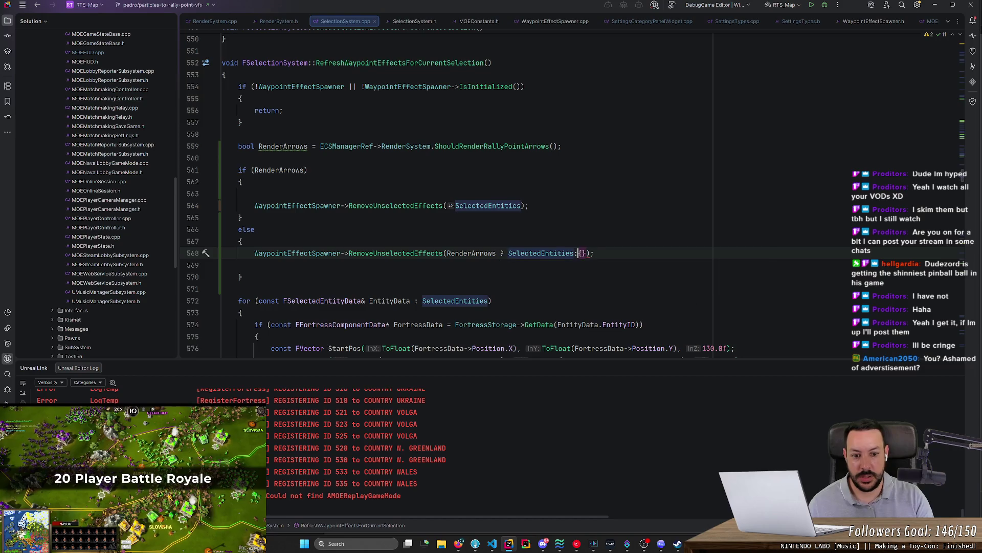
left_click(242, 276)
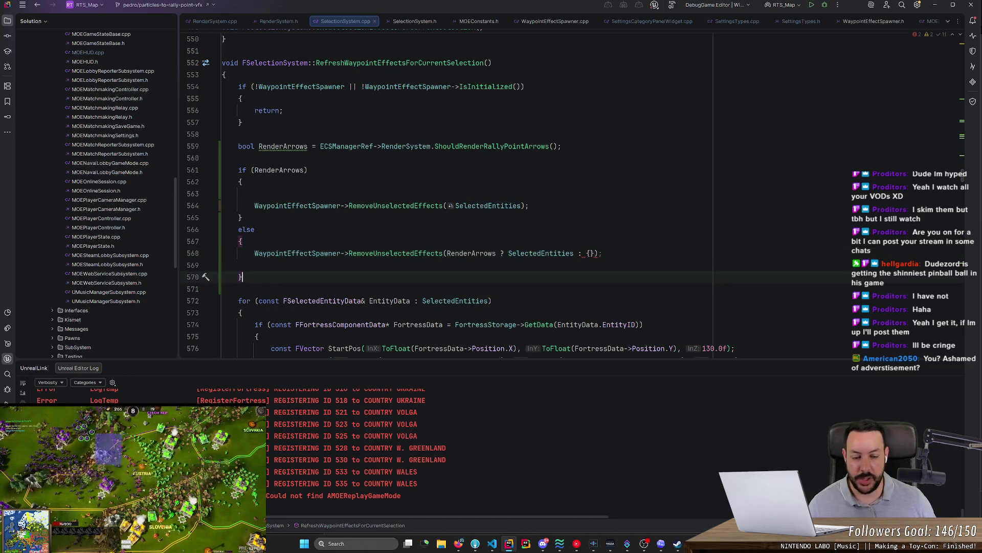
left_click(582, 253)
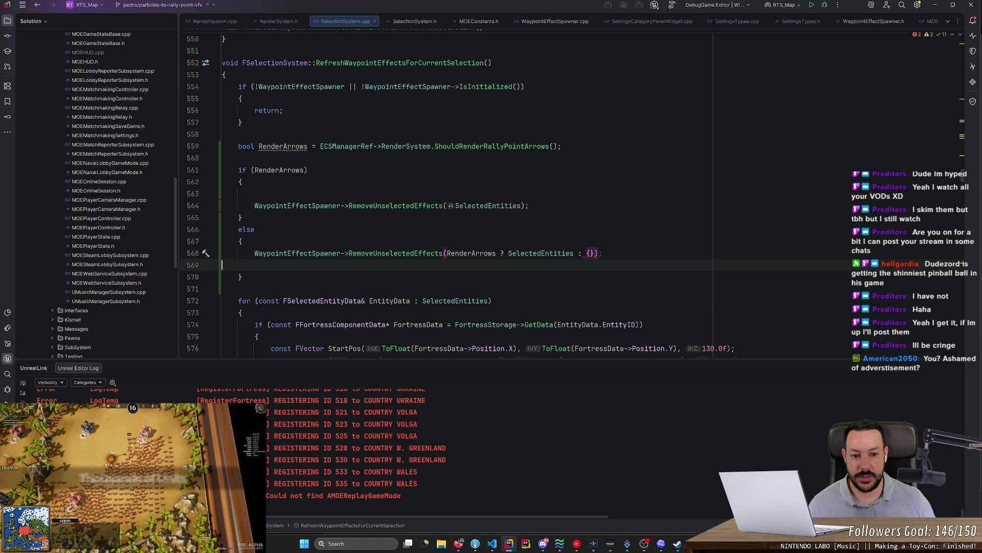
left_click_drag(582, 252, 489, 253)
key("BackSpace")
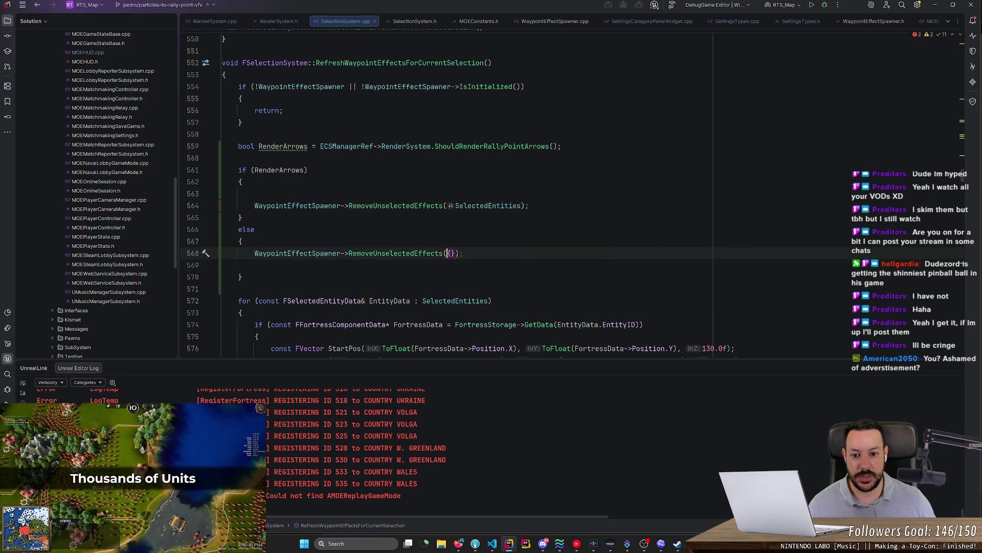
- Remove the blank line and the braces around both the if and else calls
left_click(222, 265)
key("Delete")
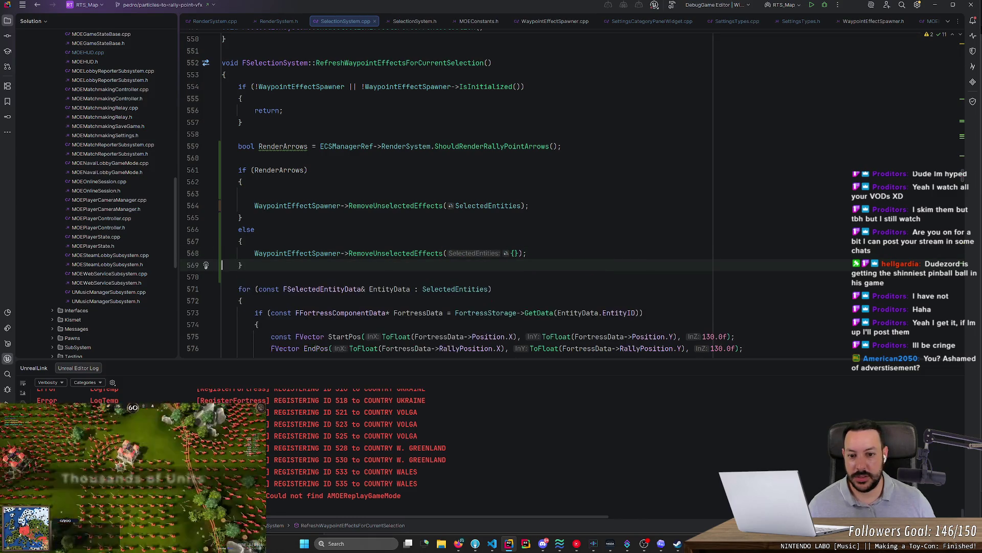
left_click(240, 182)
key("ctrl+x")
key("ctrl+x")
key("Down")
key("ctrl+x")
key("Down")
key("ctrl+x")
key("Down")
key("ctrl+x")
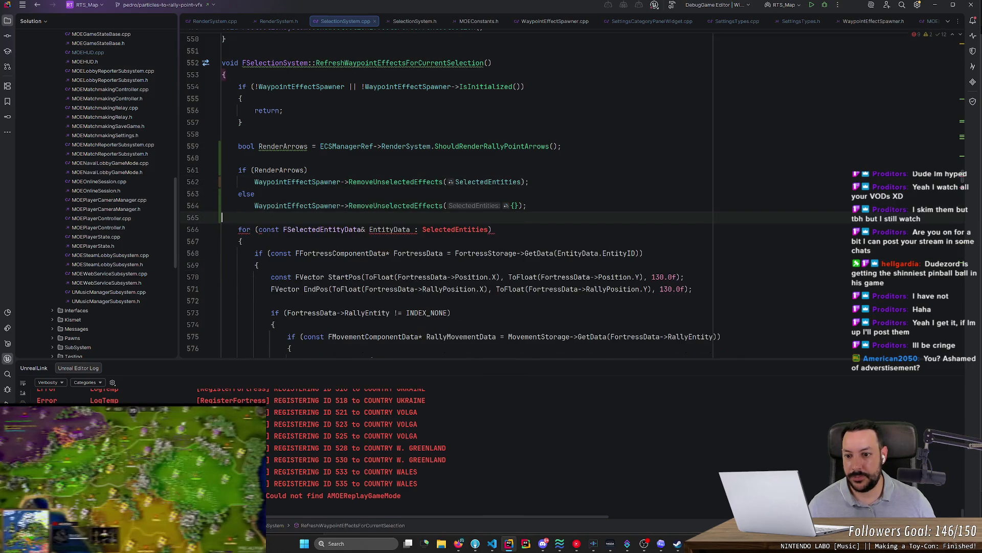
- Wrap the else call in braces and add return; after RemoveUnselectedEffects({})
left_click(308, 146)
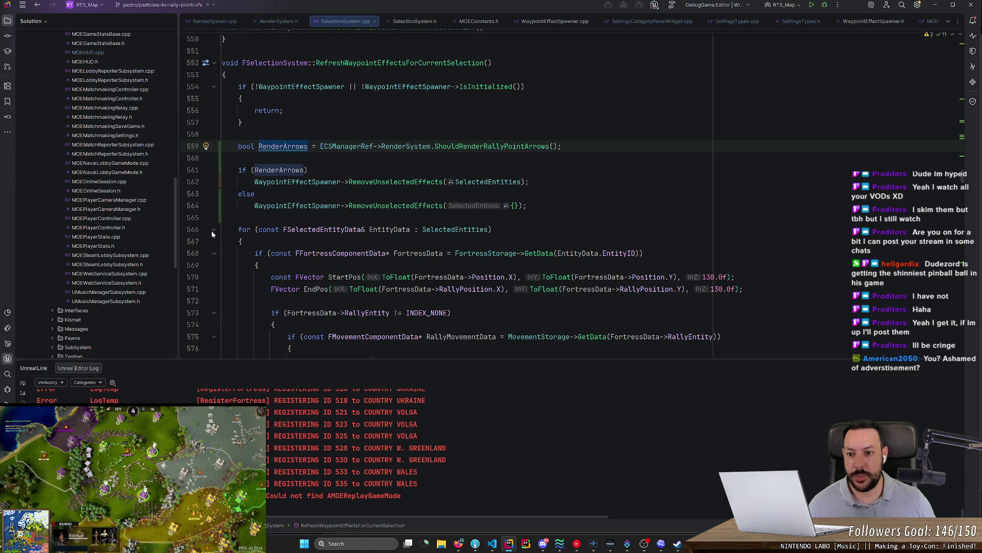
left_click(240, 218)
key("Return")
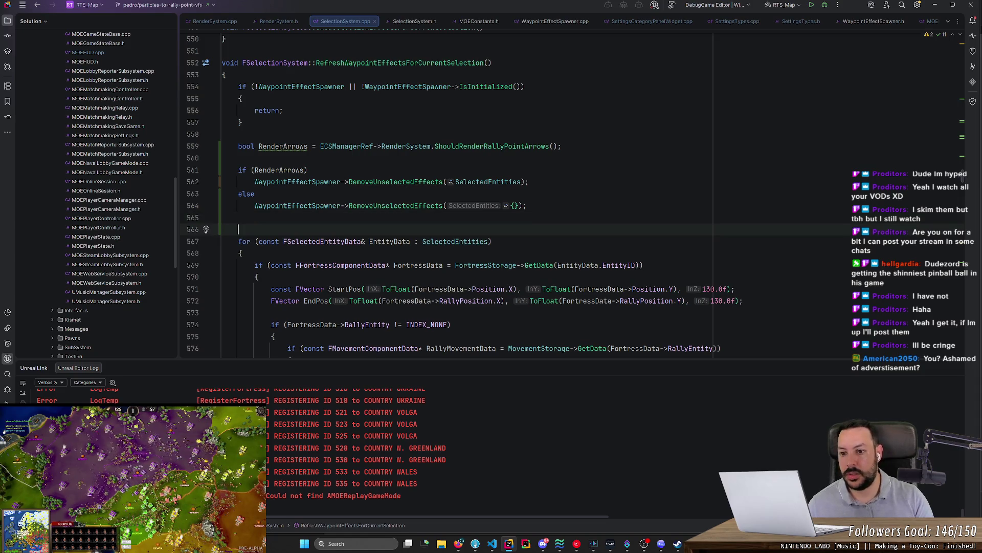
key("Up")
key("Up")
key("Up")
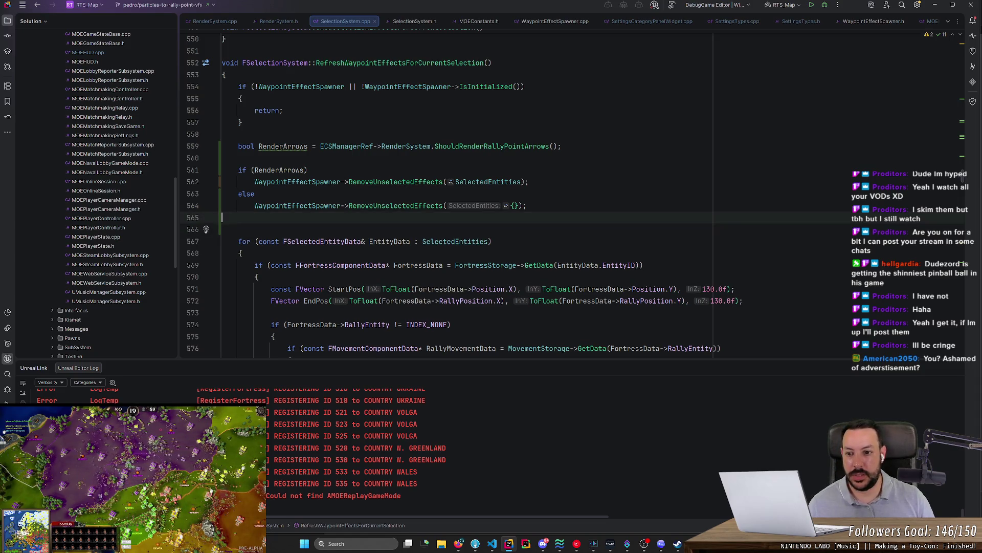
key("End")
key("Return")
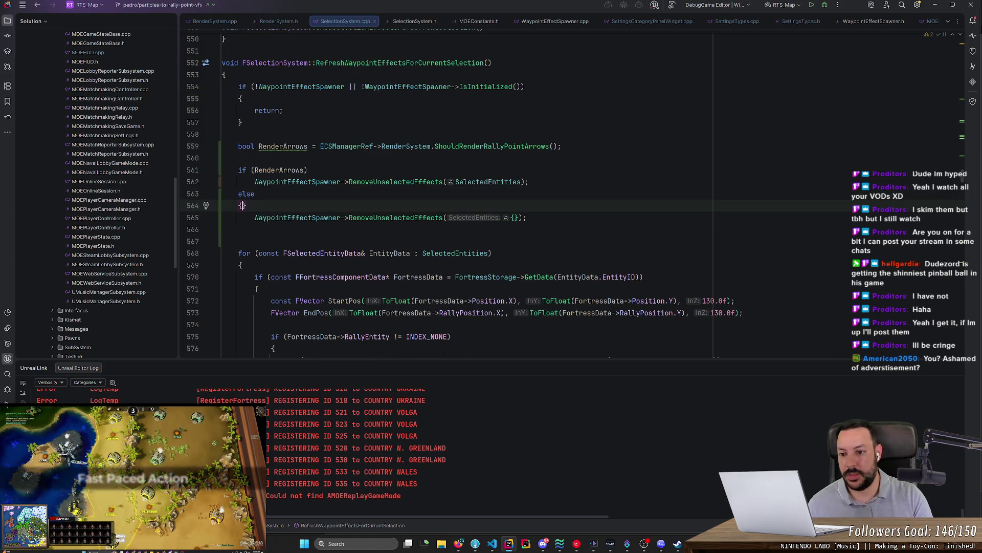
key("Return")
key("ctrl+shift+Up")
key("End")
key("Return")
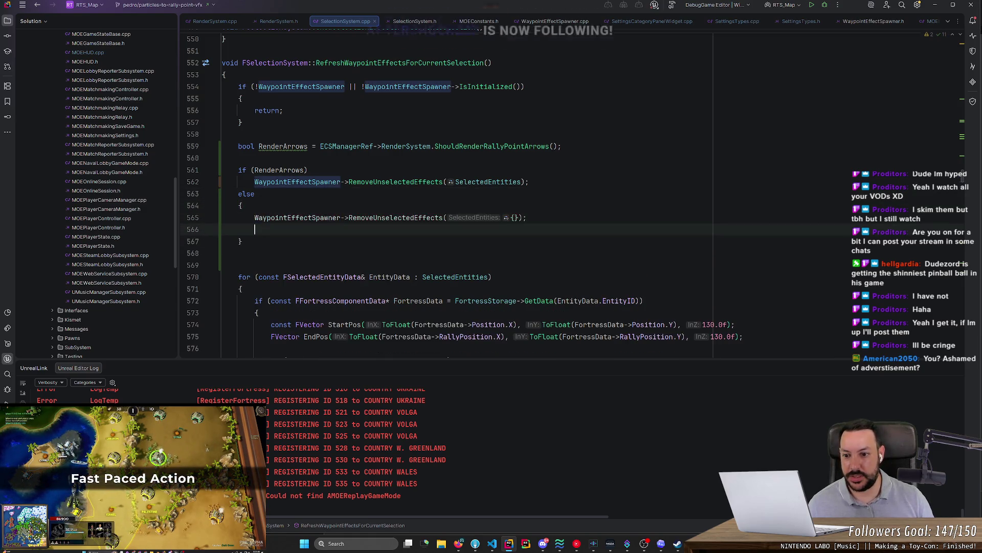
type("return")
key("Return")
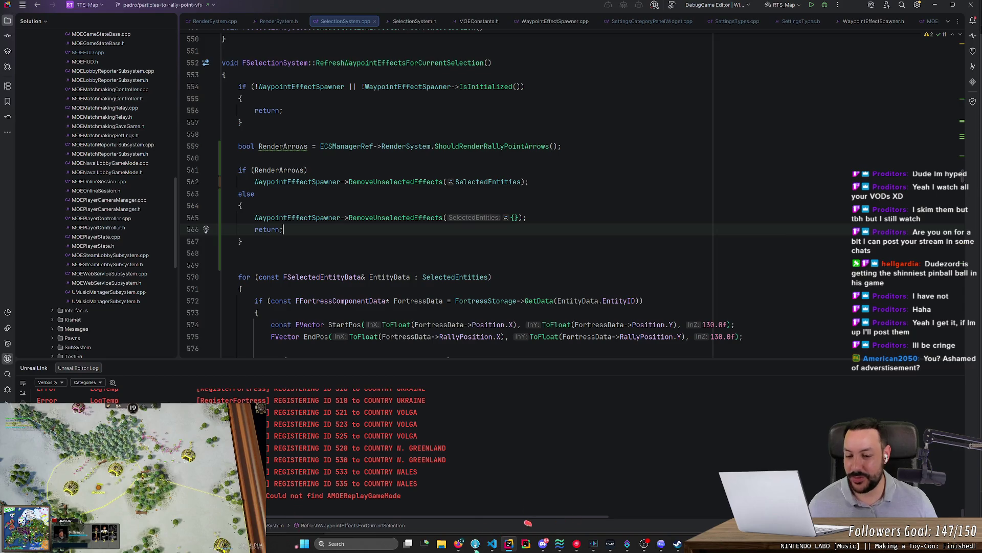
- Delete the extra blank line after the else block and switch to Discord
key("Down")
key("Down")
key("Delete")
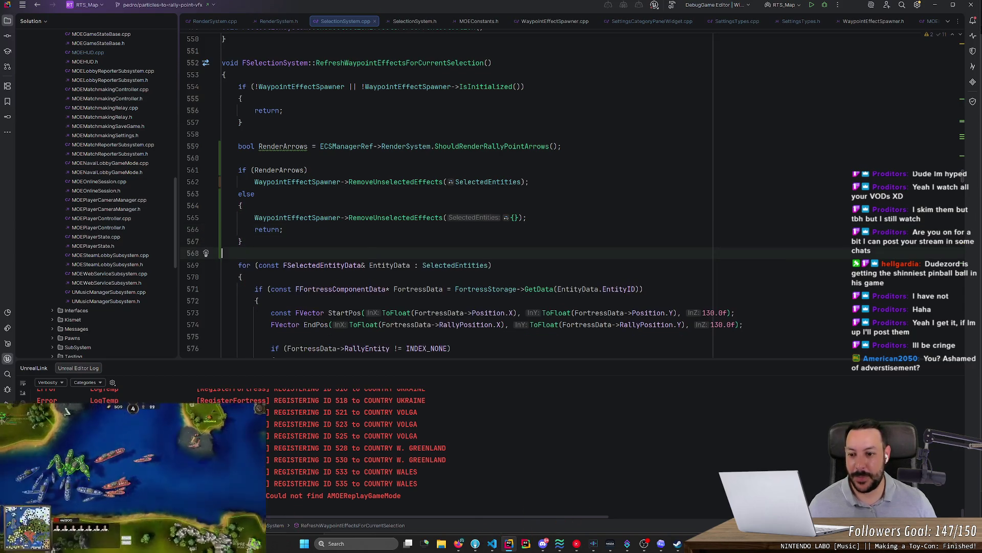
left_click(543, 543)
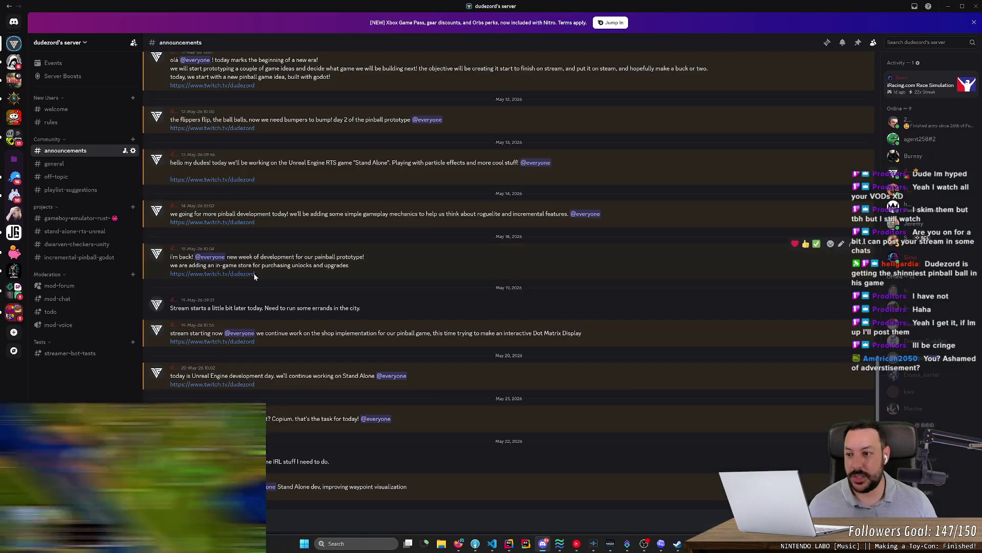
left_click(16, 87)
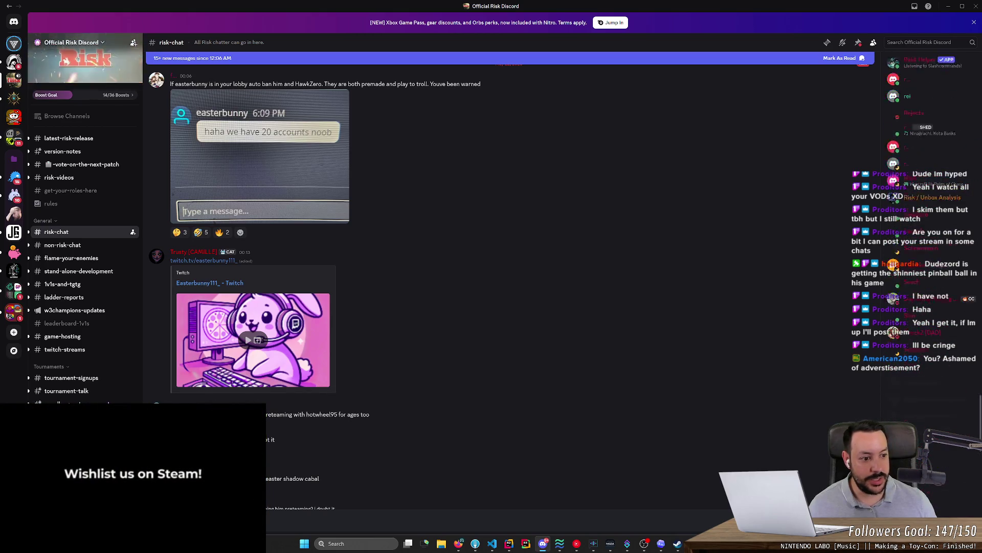
scroll(980, 149, "up", 10)
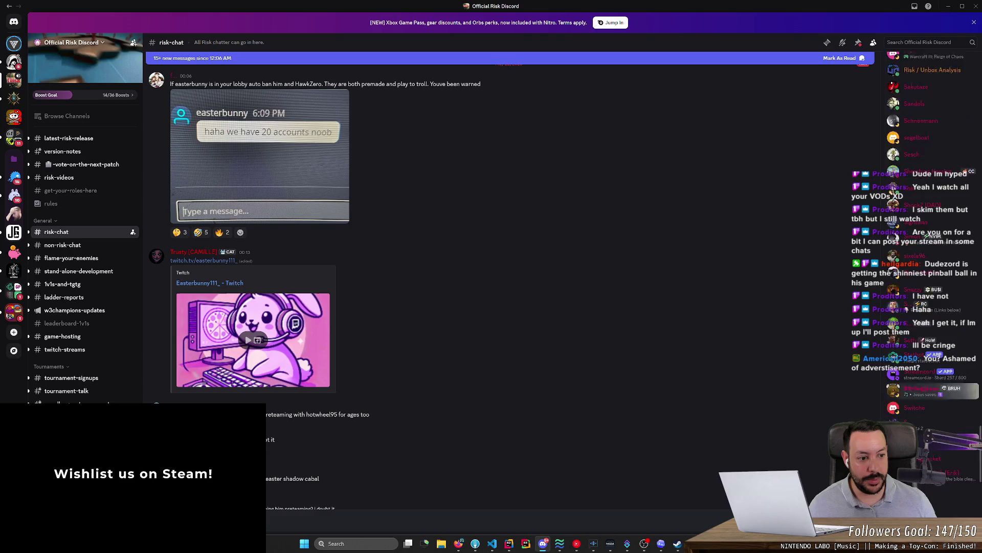
scroll(980, 148, "up", 5)
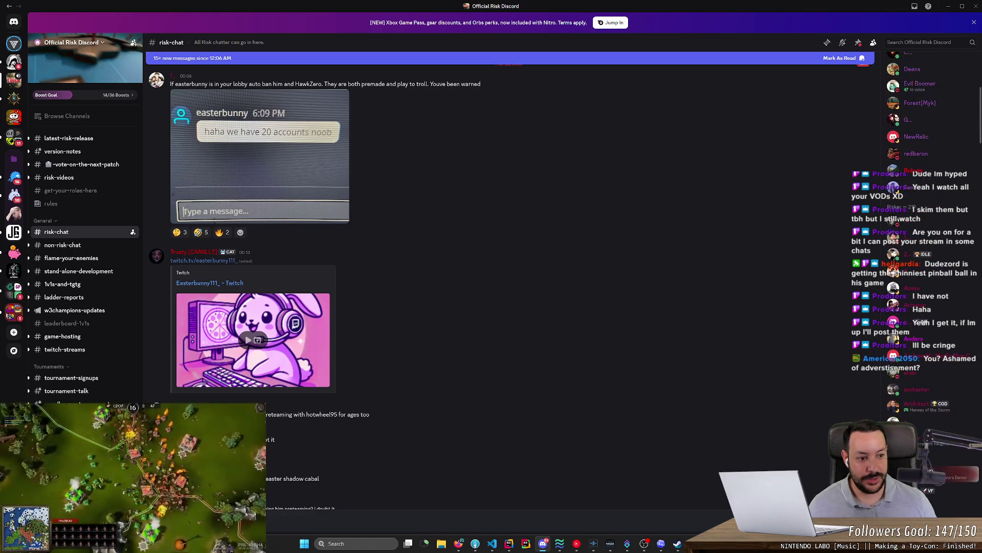
scroll(962, 74, "up", 3)
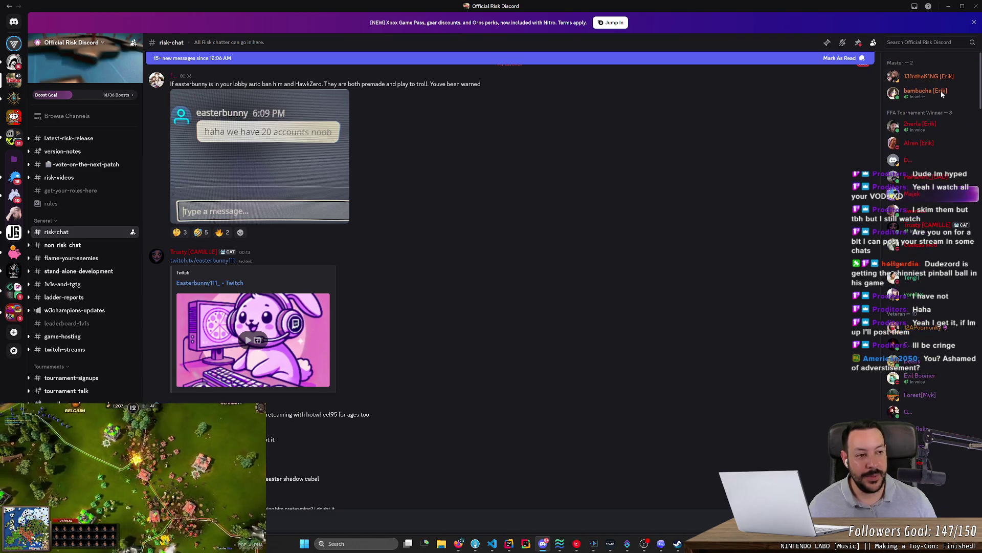
key("alt+Tab")
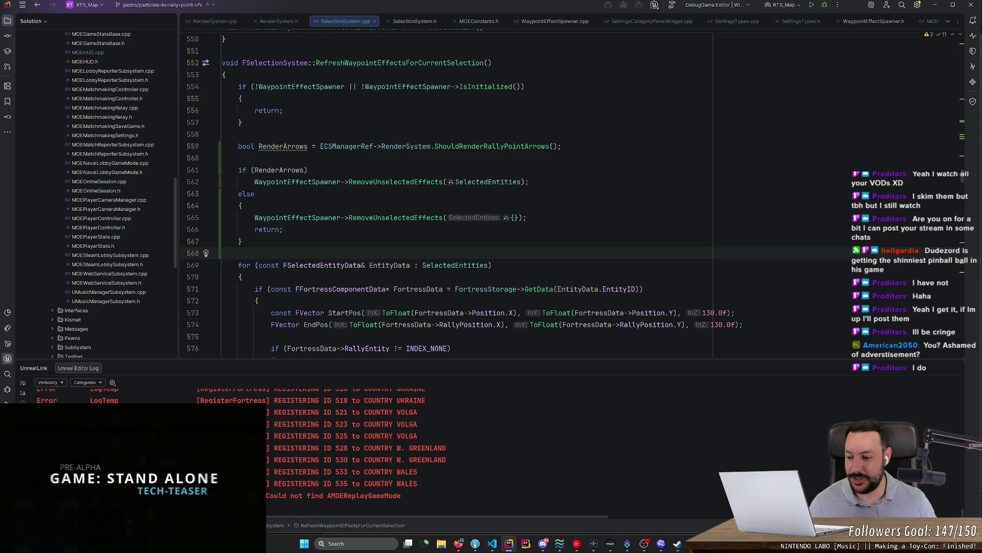
- Scroll the code down slightly and switch back to the Discord risk-chat window
scroll(445, 204, "down", 2)
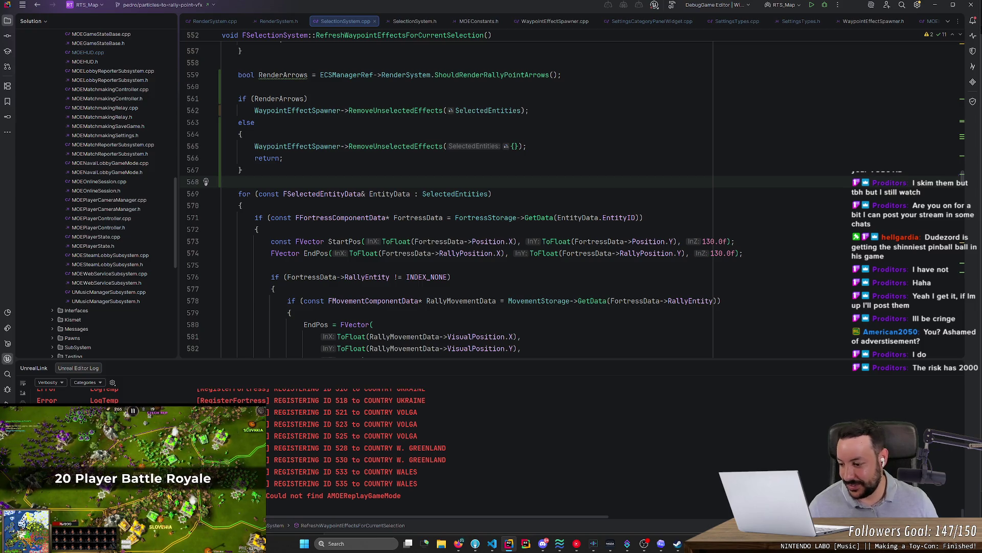
key("alt+Tab")
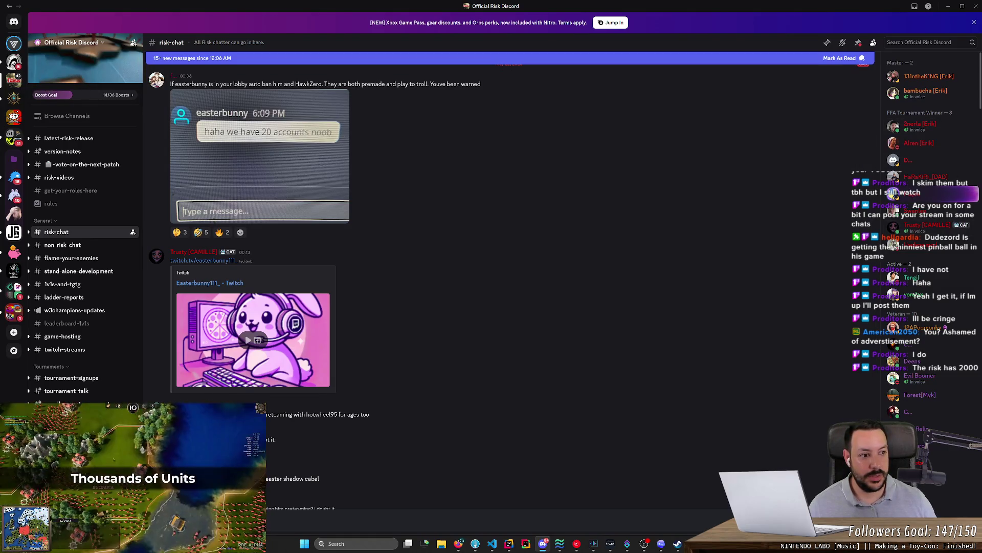
- Scroll through Discord's member list, then minimize the Discord window
scroll(895, 193, "down", 1)
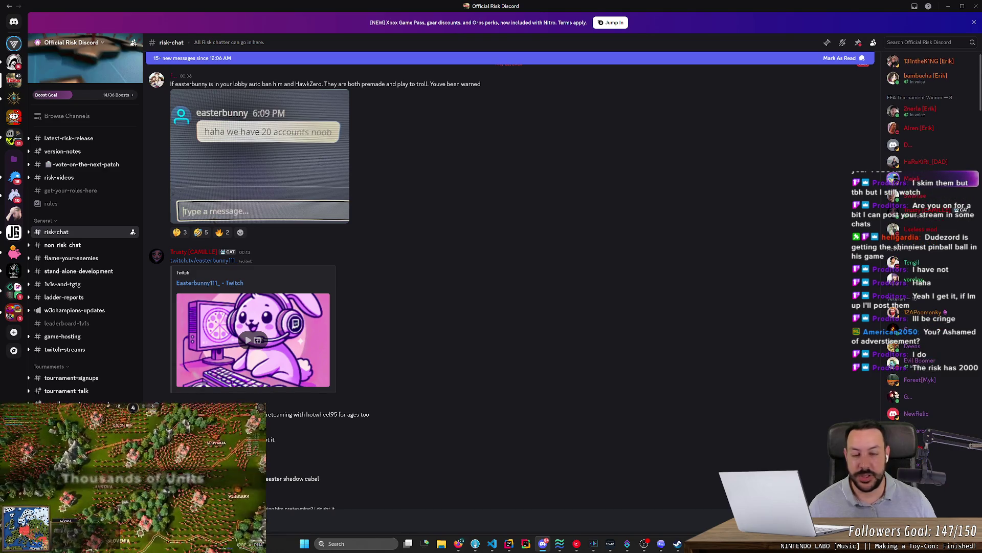
scroll(895, 193, "down", 4)
scroll(895, 193, "down", 10)
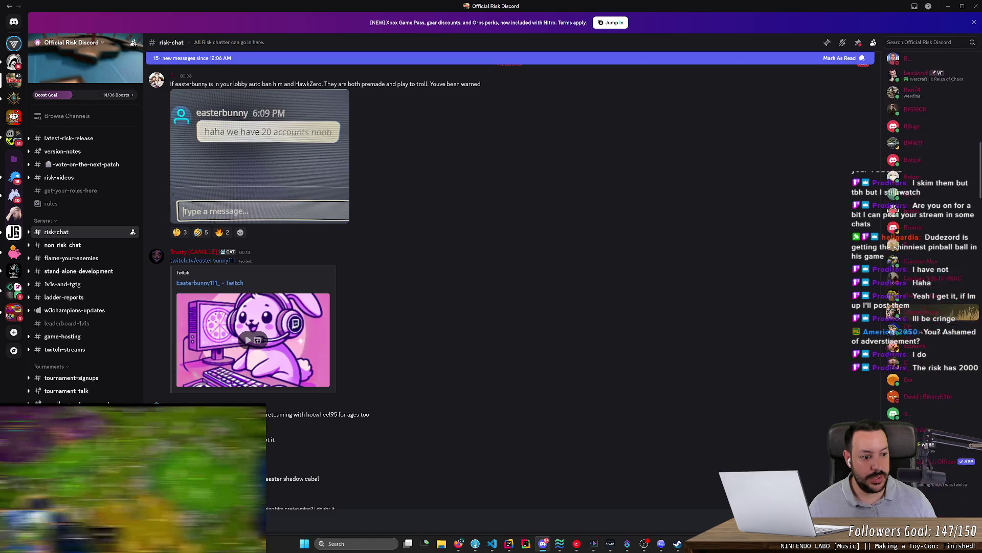
scroll(921, 220, "down", 10)
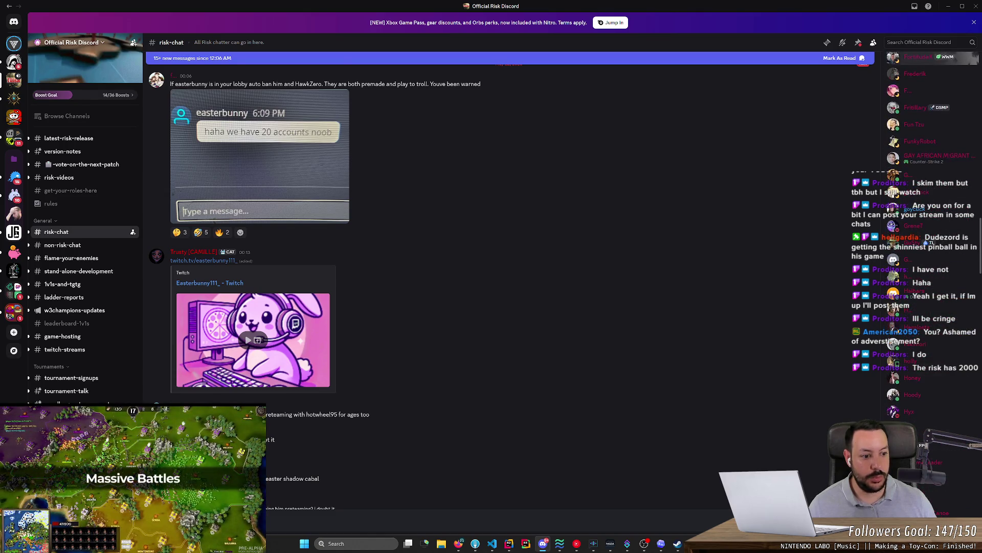
scroll(921, 220, "down", 10)
scroll(920, 220, "down", 5)
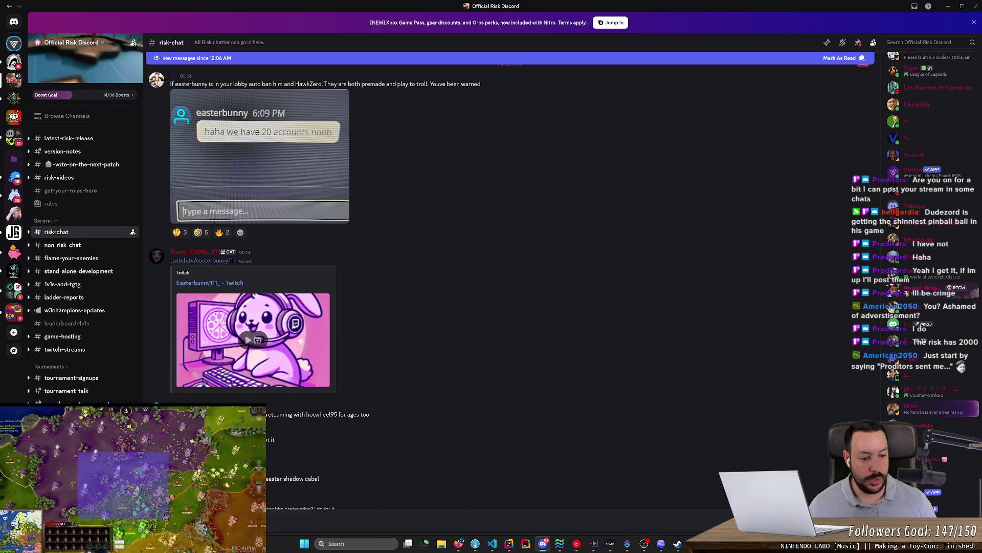
scroll(980, 482, "up", 10)
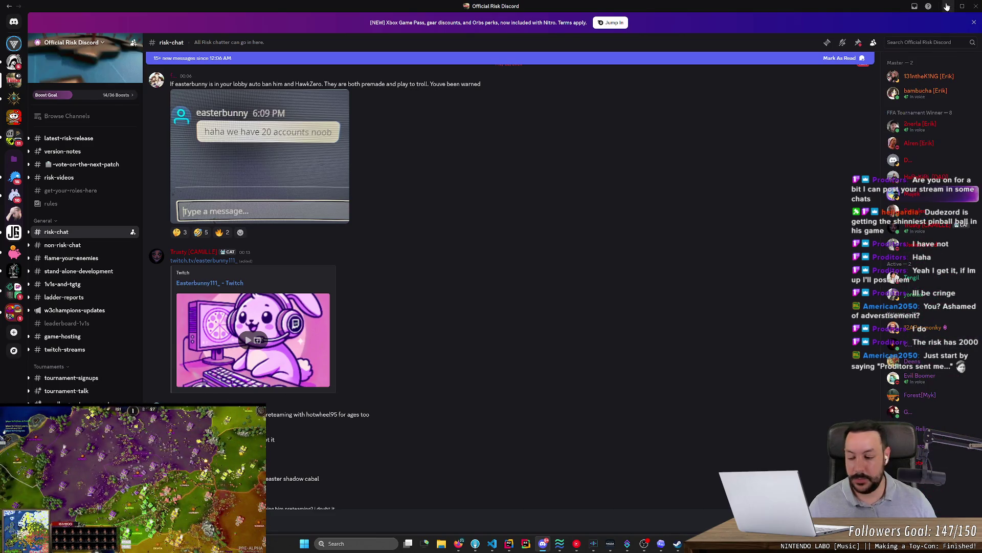
left_click(948, 5)
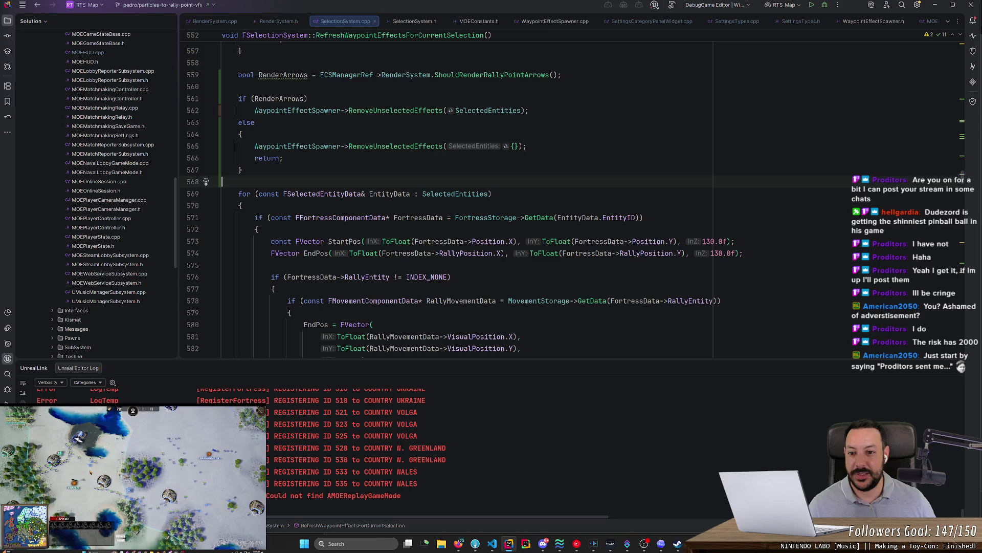
- Read through the waypoint-effect code, including the ToFloat and TeamID documentation
scroll(511, 205, "up", 4)
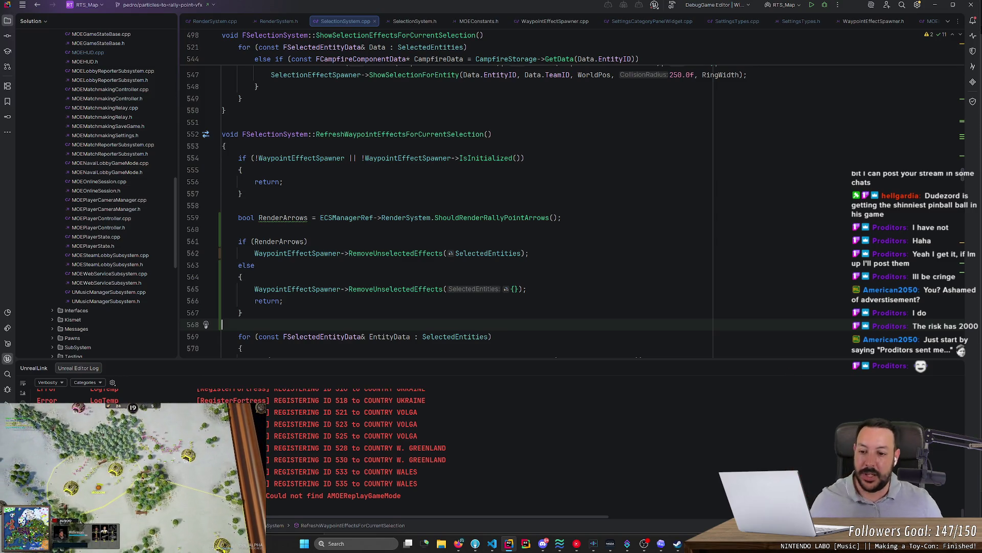
scroll(460, 205, "down", 3)
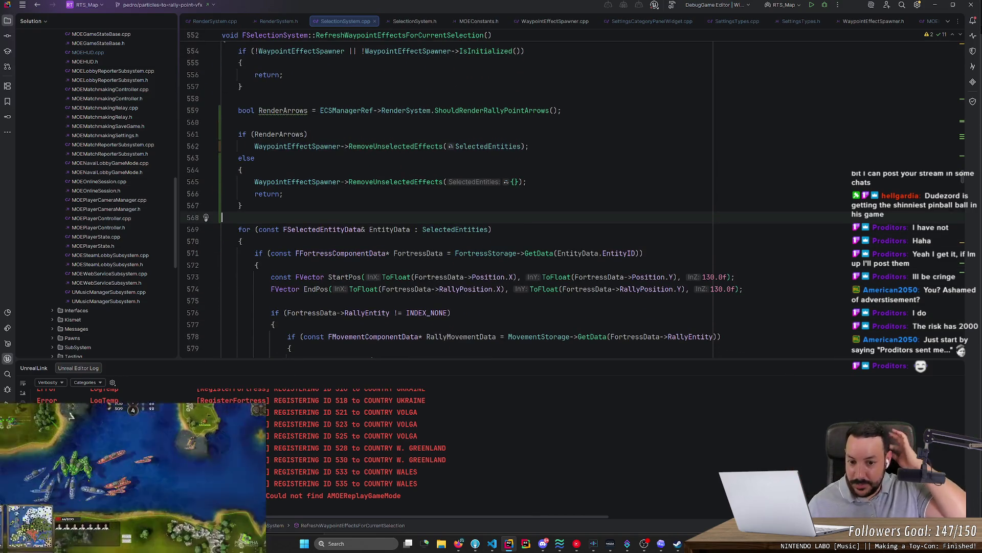
scroll(573, 200, "down", 15)
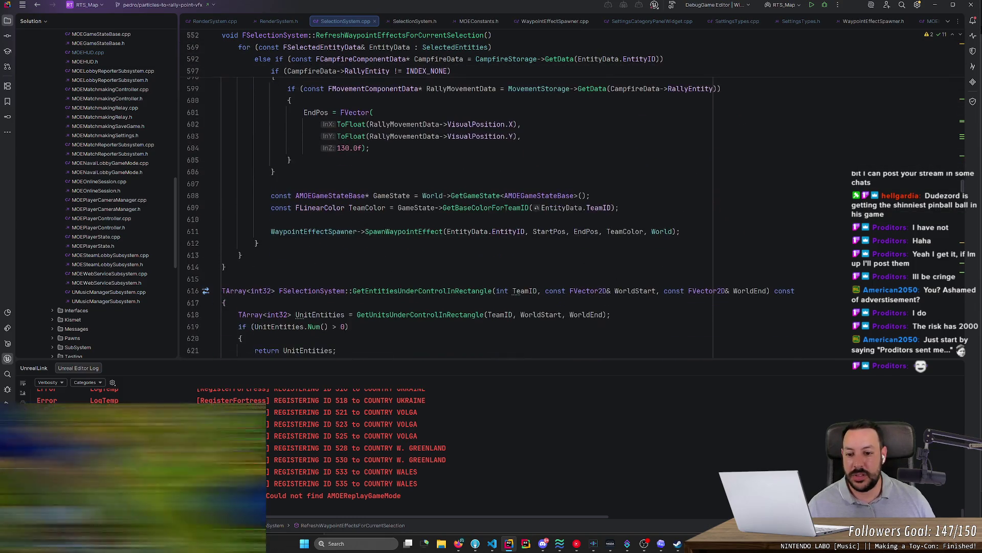
scroll(573, 220, "up", 6)
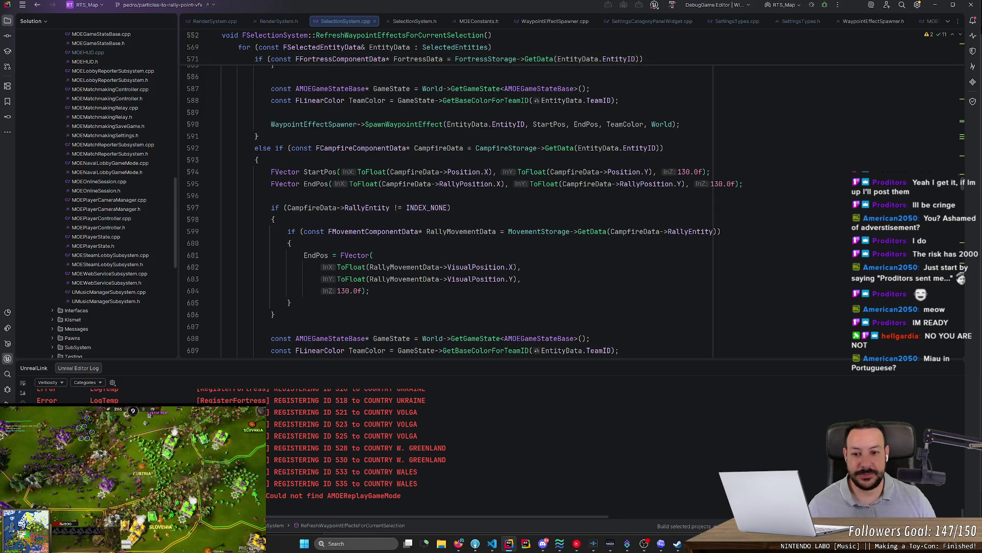
mouse_move(548, 184)
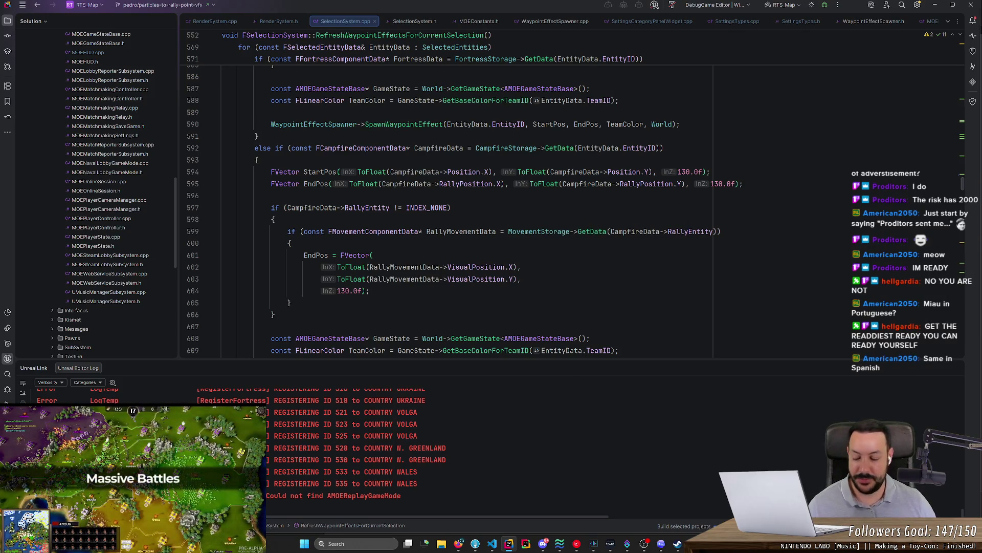
mouse_move(602, 351)
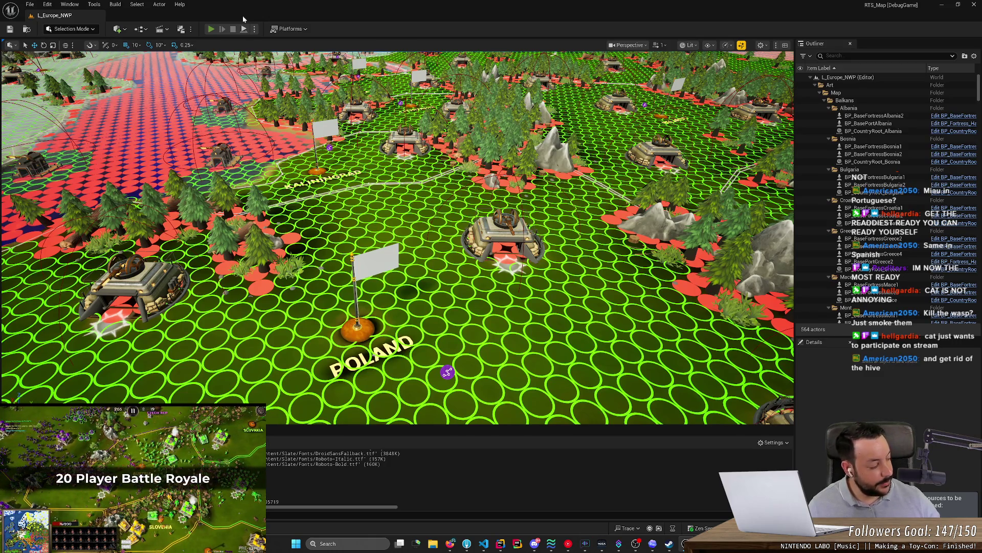
- Play the map in editor, set a fortress rally point on the grass, eject, and stop
key("alt+p")
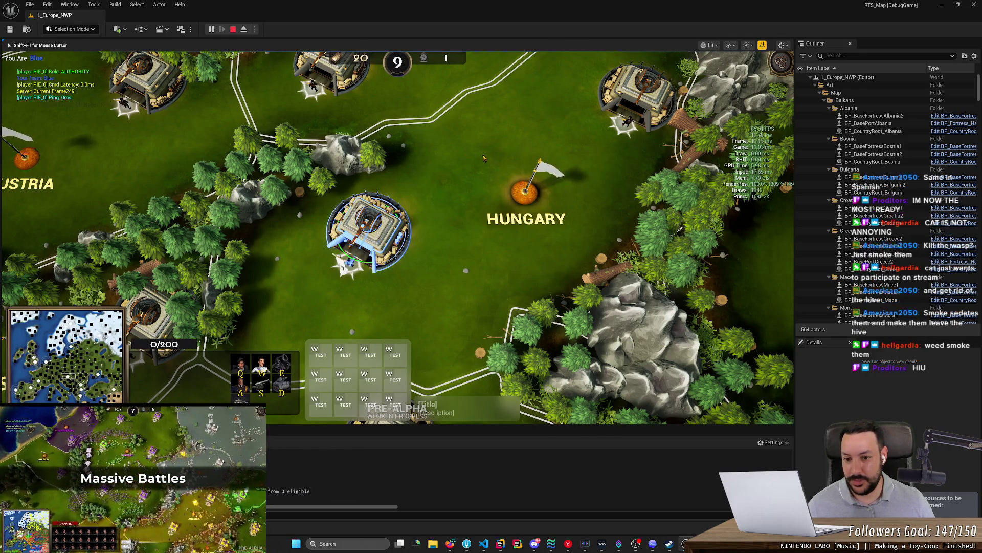
right_click(483, 158)
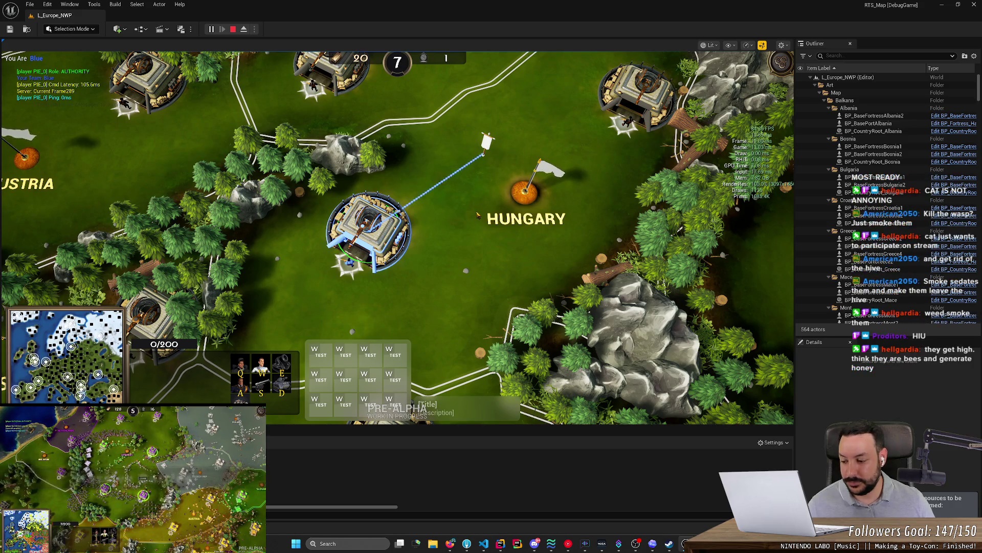
key("F8")
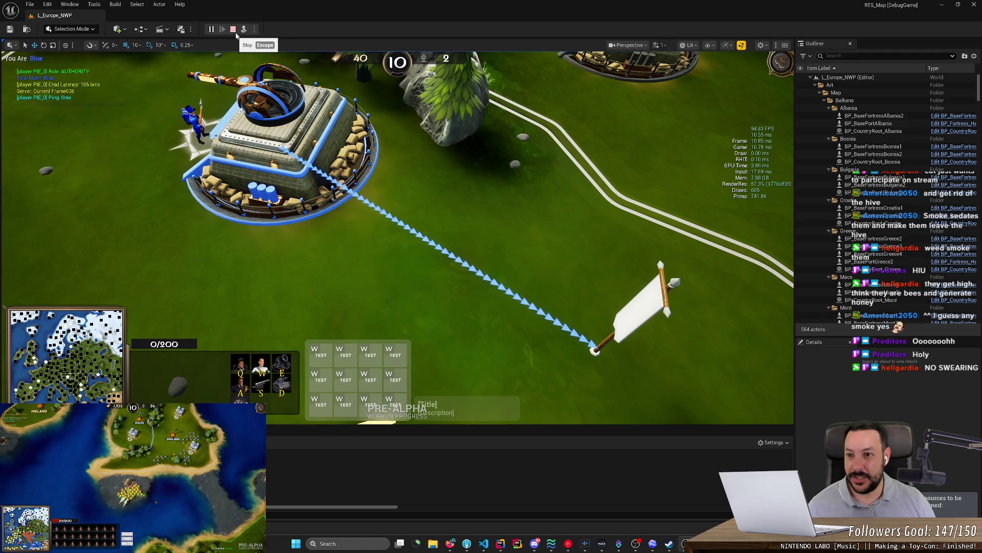
left_click(233, 30)
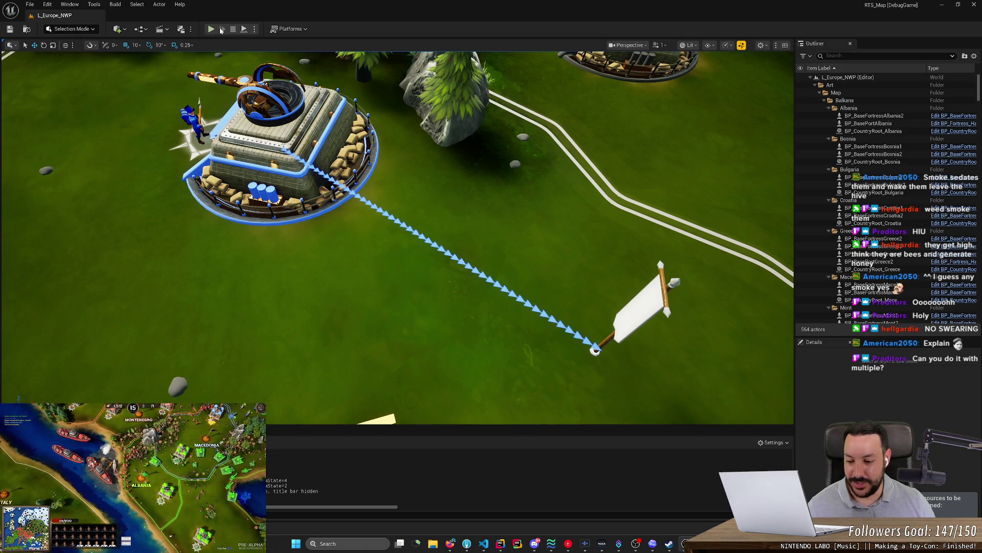
- Start a new play session, train a Rifleman and move the base's rally flag up-right
key("alt+p")
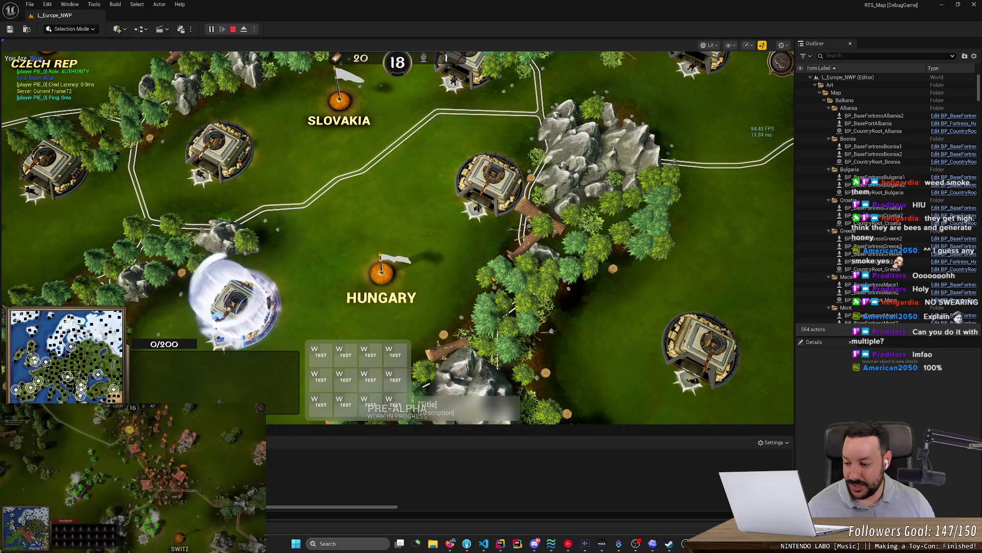
scroll(290, 288, "up", 2)
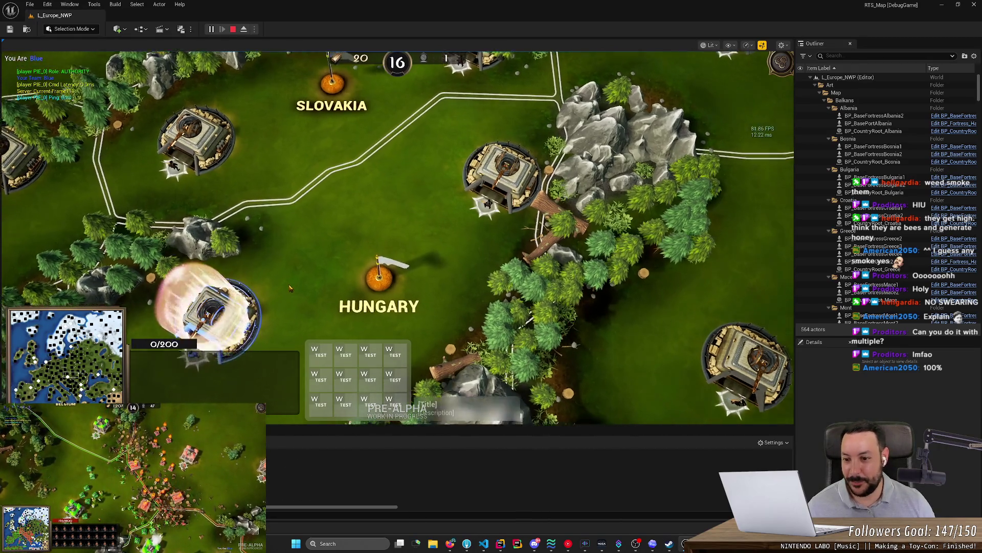
scroll(290, 288, "up", 3)
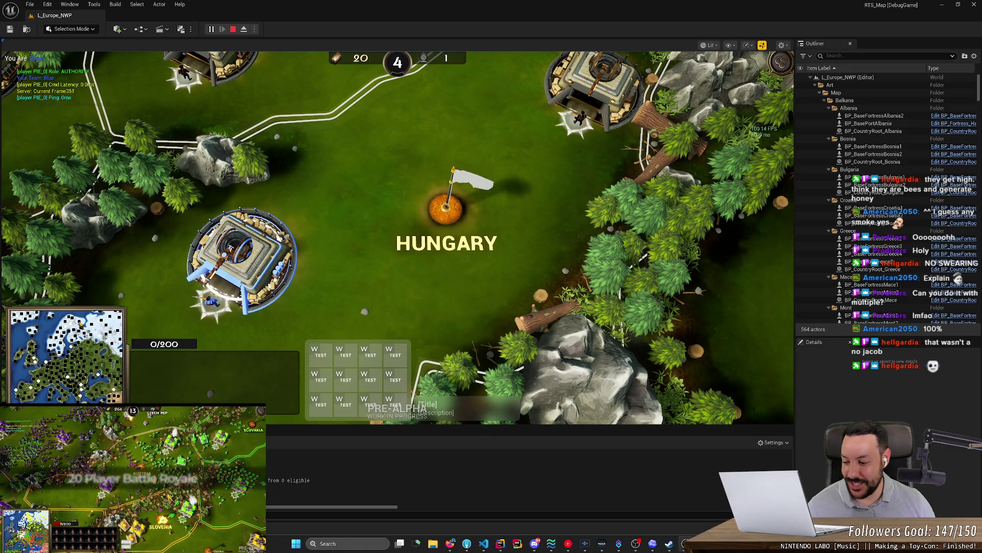
right_click(392, 191)
key("q")
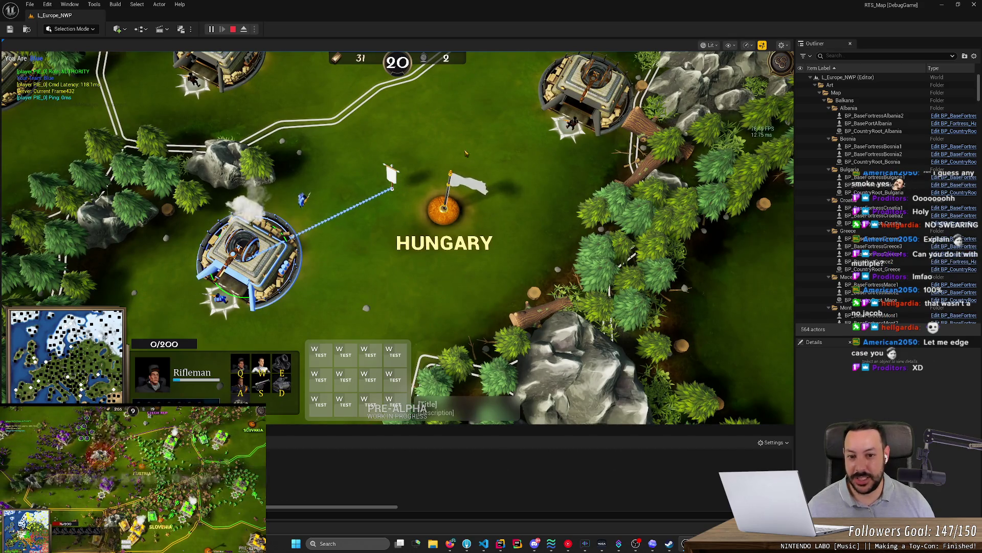
right_click(517, 137)
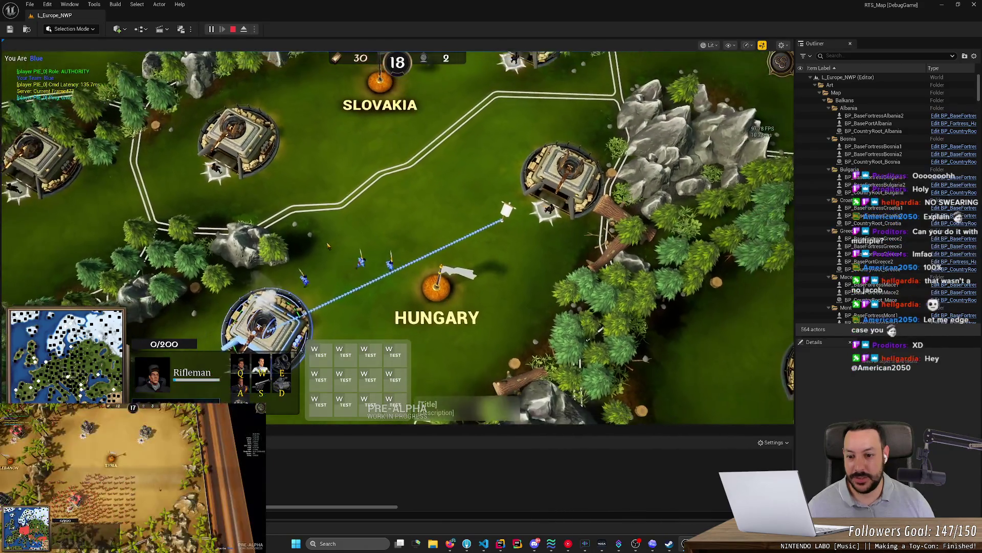
- Box-select the rifle units and send them up-right
left_click_drag(456, 204, 371, 256)
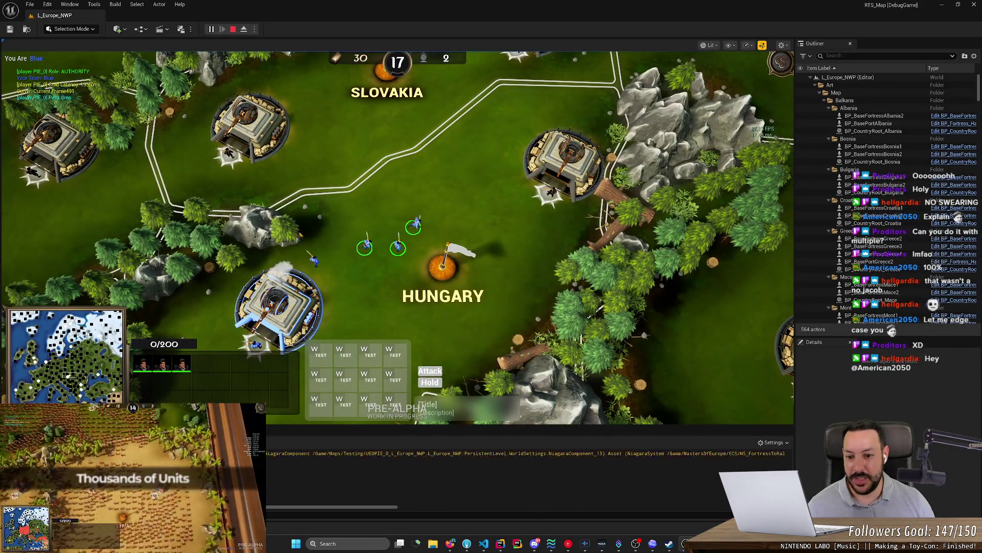
right_click(536, 215)
mouse_move(307, 205)
left_mouse_down()
mouse_move(384, 220)
mouse_move(389, 245)
left_mouse_up()
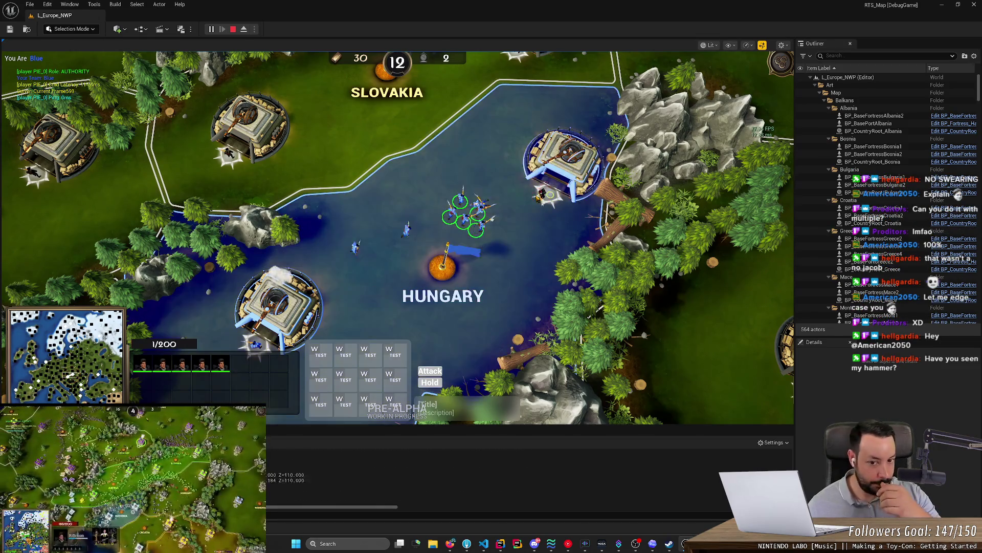
- Set the Hungary fortress's rally point, redirect the group, and select all riflemen
left_click(557, 183)
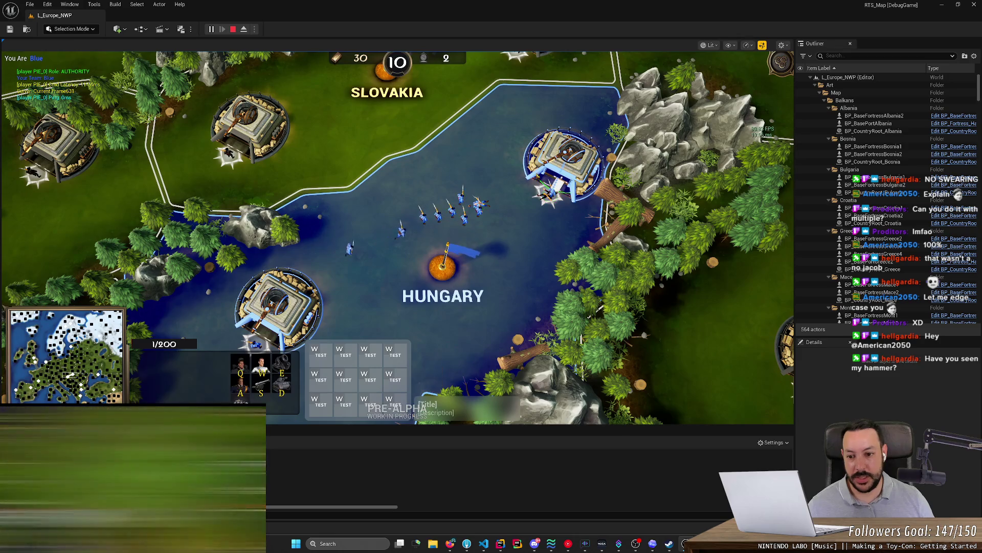
right_click(510, 193)
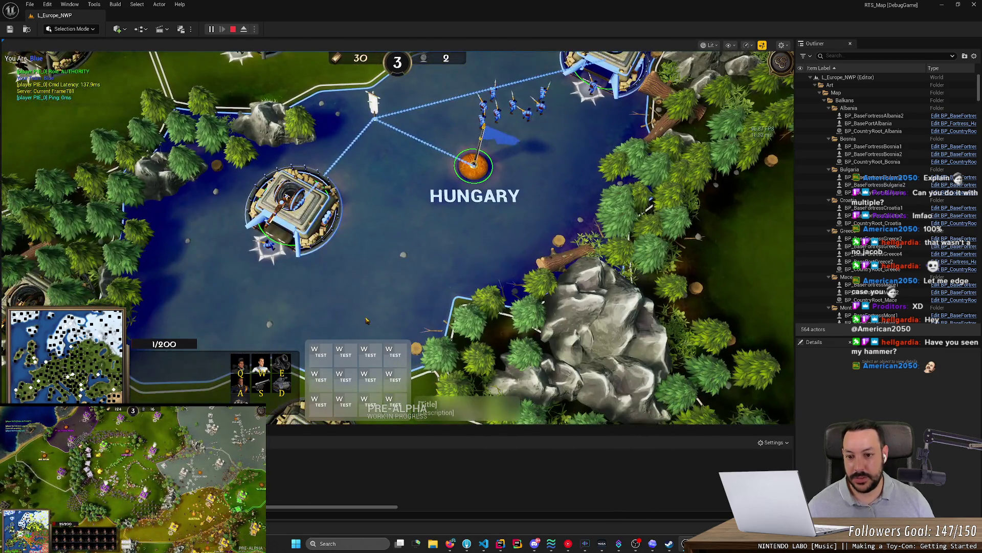
right_click(364, 313)
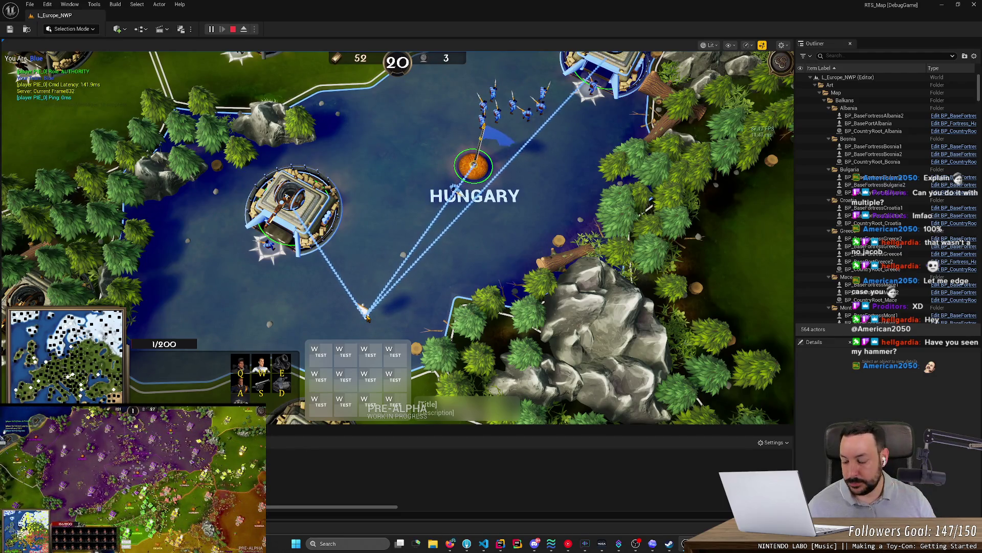
scroll(396, 246, "down", 2)
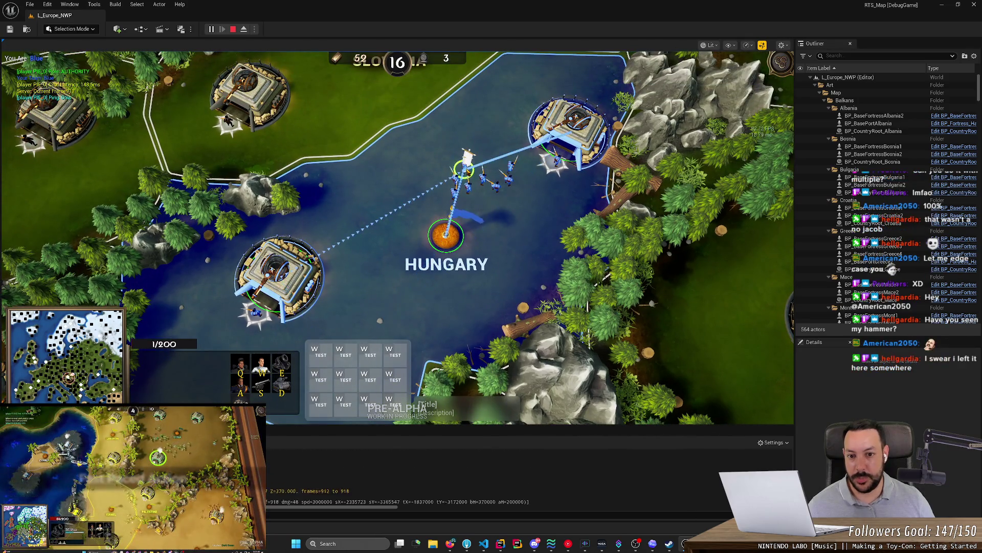
left_click(464, 167)
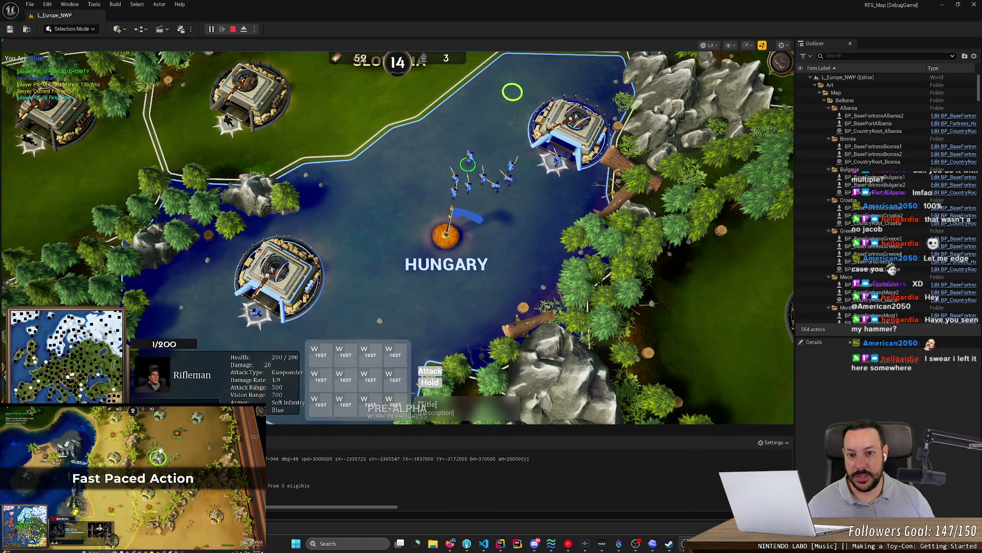
double_click(464, 168)
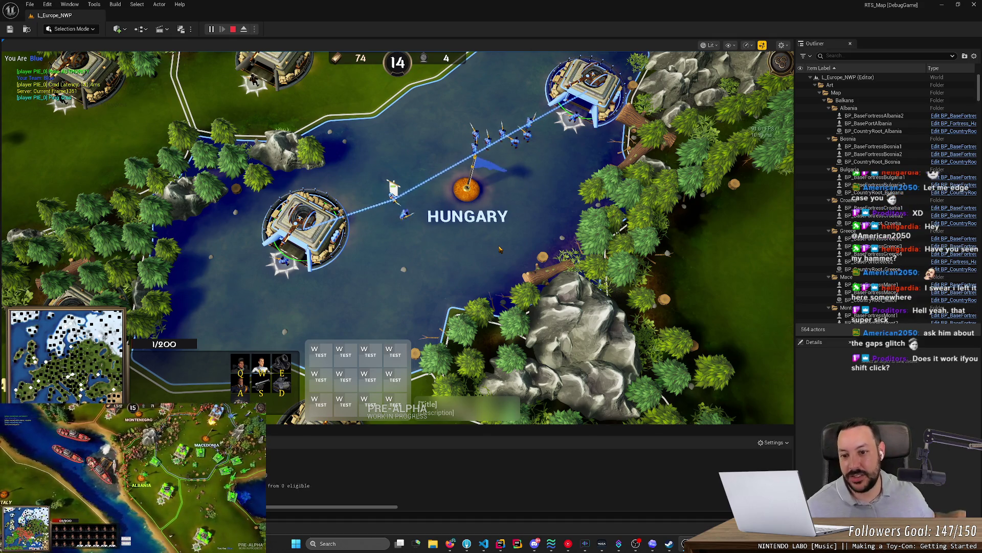
- Select the Hungary marker, two fortresses and a soldier to check their rally paths
scroll(500, 249, "up", 2)
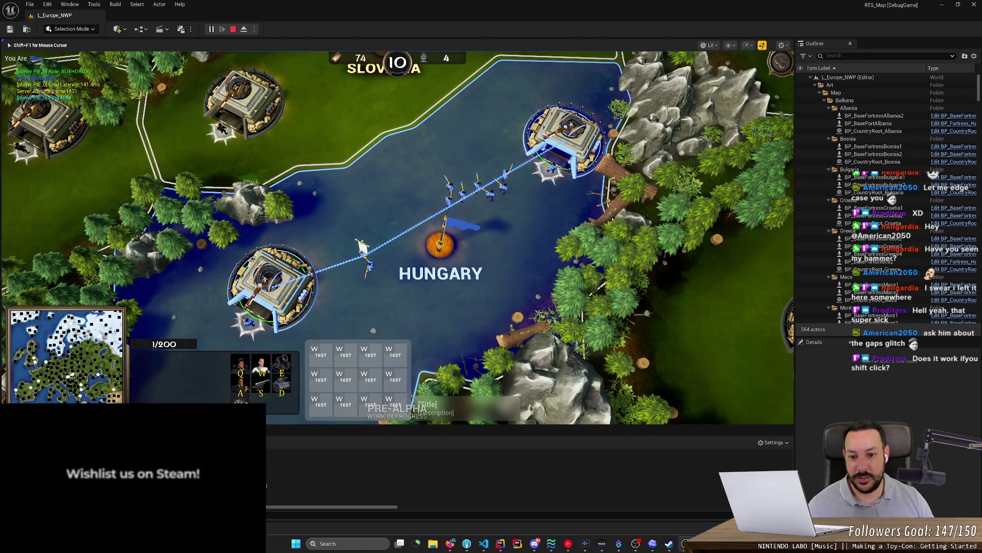
scroll(425, 278, "up", 2)
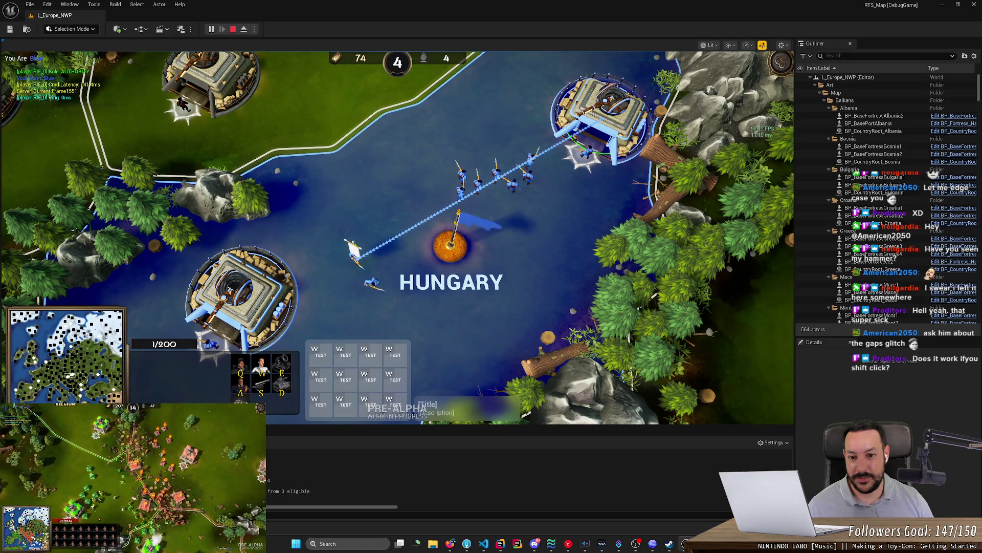
left_click(443, 254)
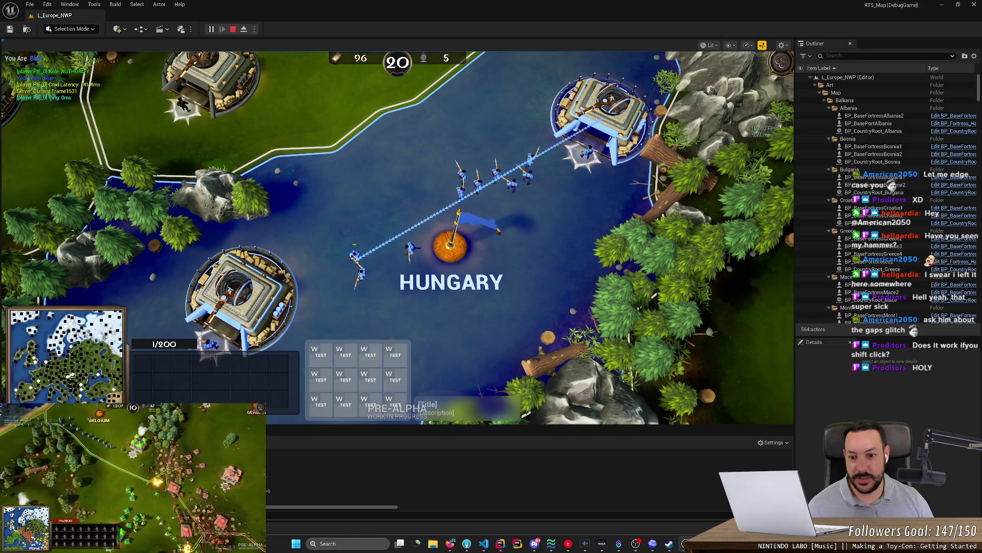
left_click(459, 250)
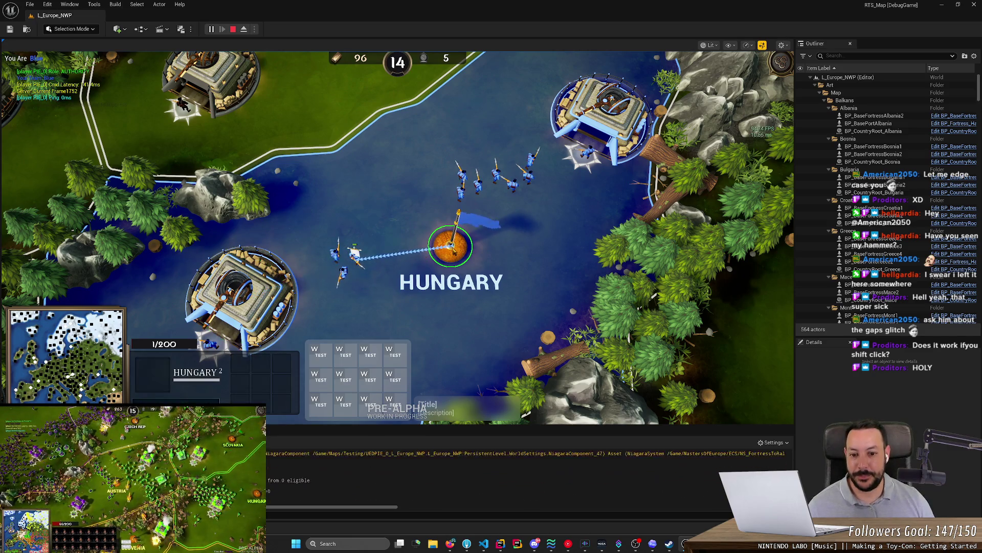
left_click(601, 120)
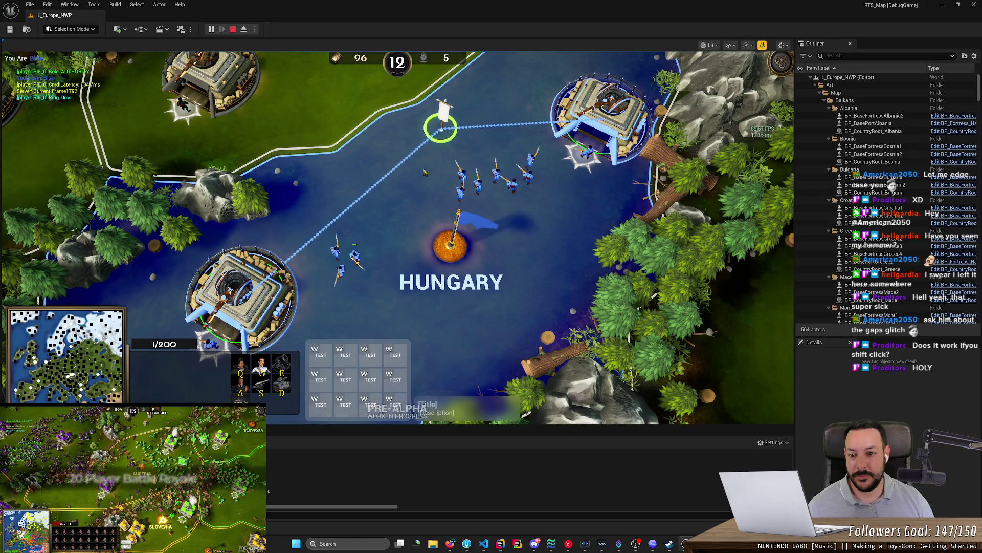
left_click(336, 253)
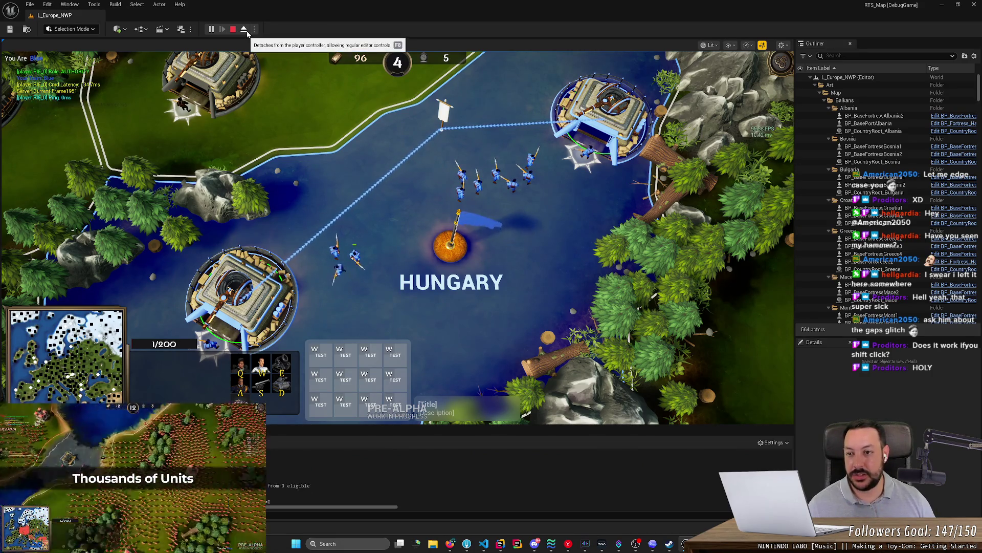
- Stop the play session and open NS_FortressToRallyPoint from the content browser
key("Escape")
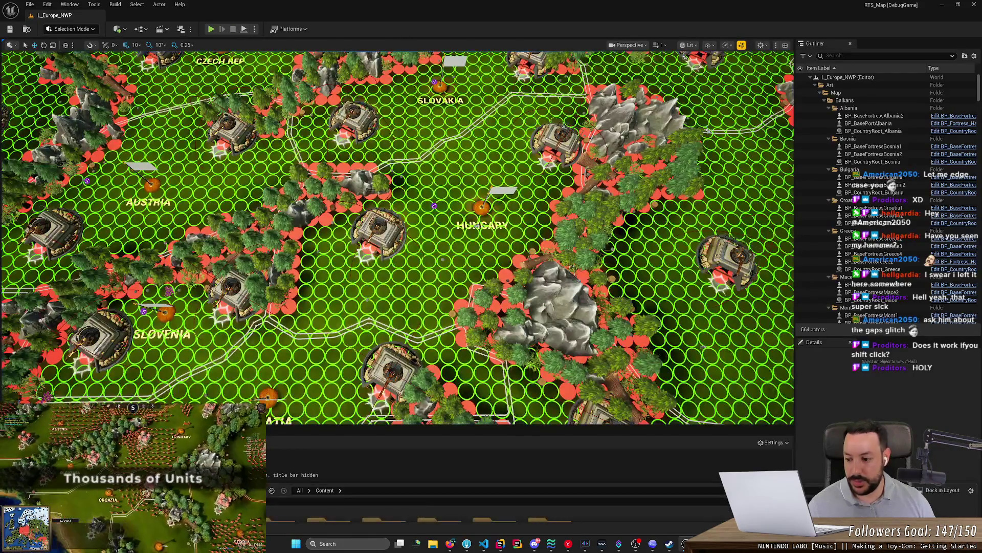
key("ctrl+space")
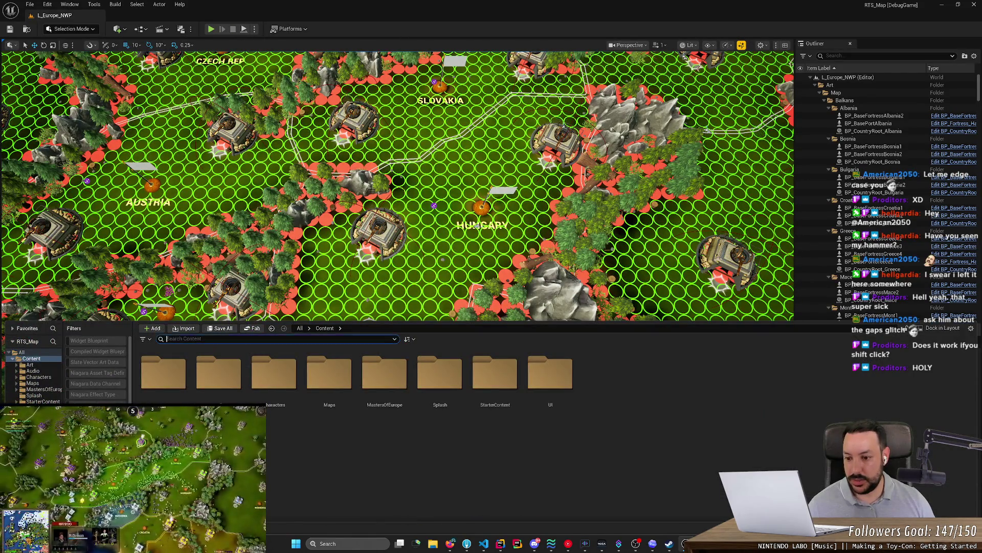
type("ns_")
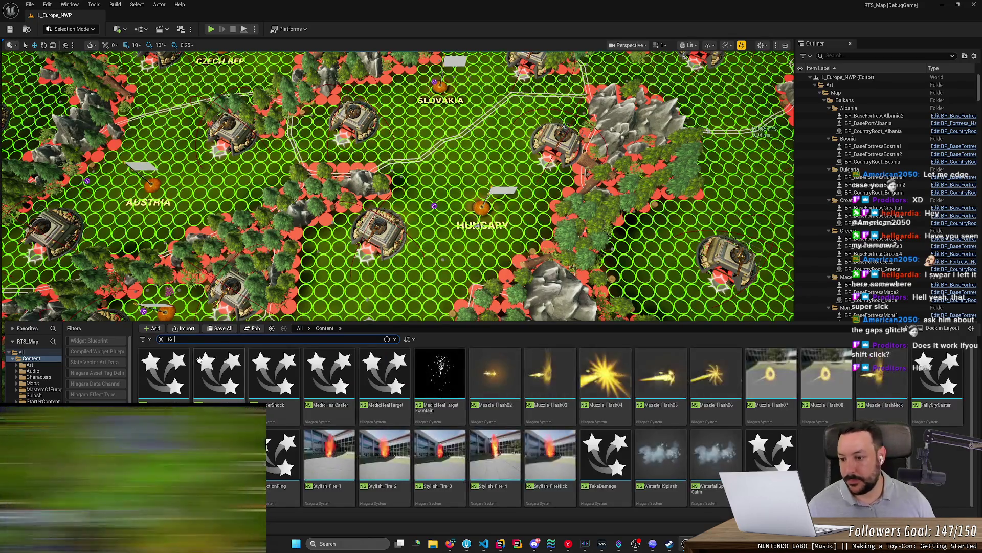
double_click(179, 391)
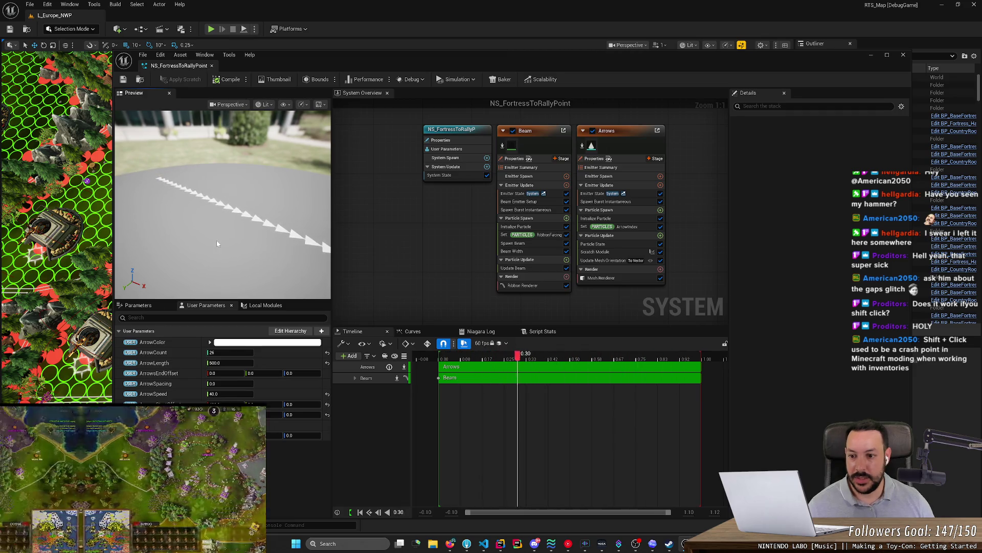
left_click_drag(220, 205, 339, 176)
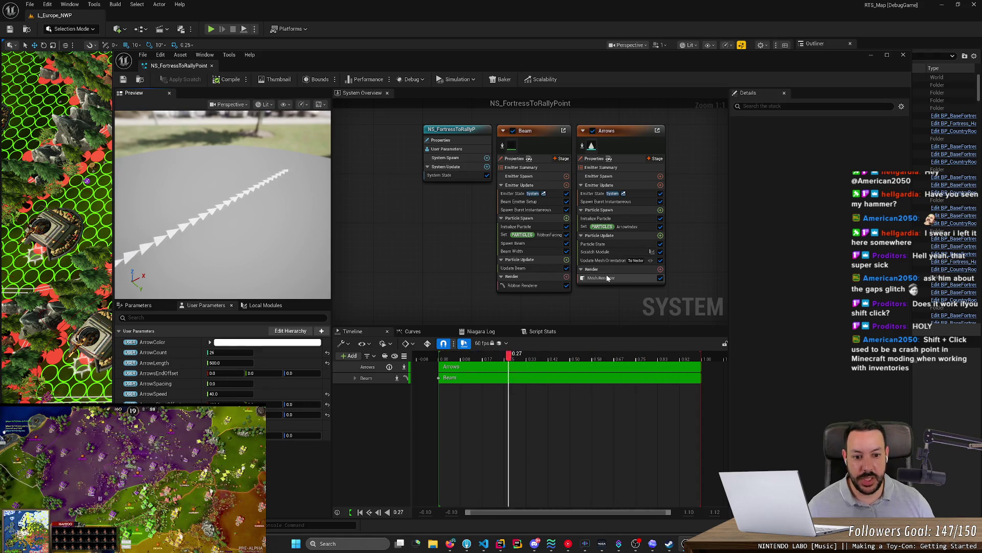
- Set the Arrows Mesh Renderer's mesh scale to 0.2 and select its arrow mesh
left_click(601, 278)
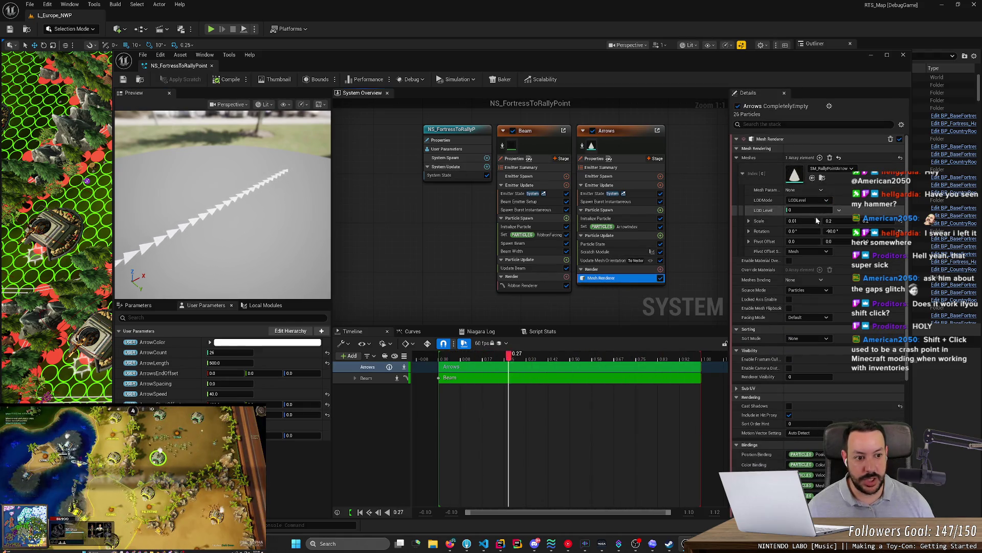
left_click(798, 221)
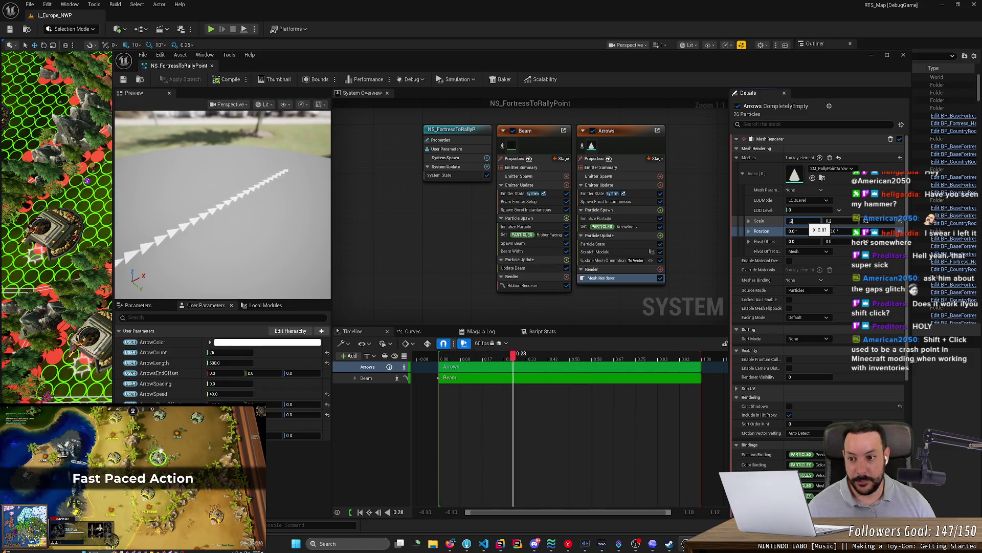
type("0.2")
key("Return")
left_click_drag(271, 252, 271, 252)
left_click_drag(315, 221, 316, 221)
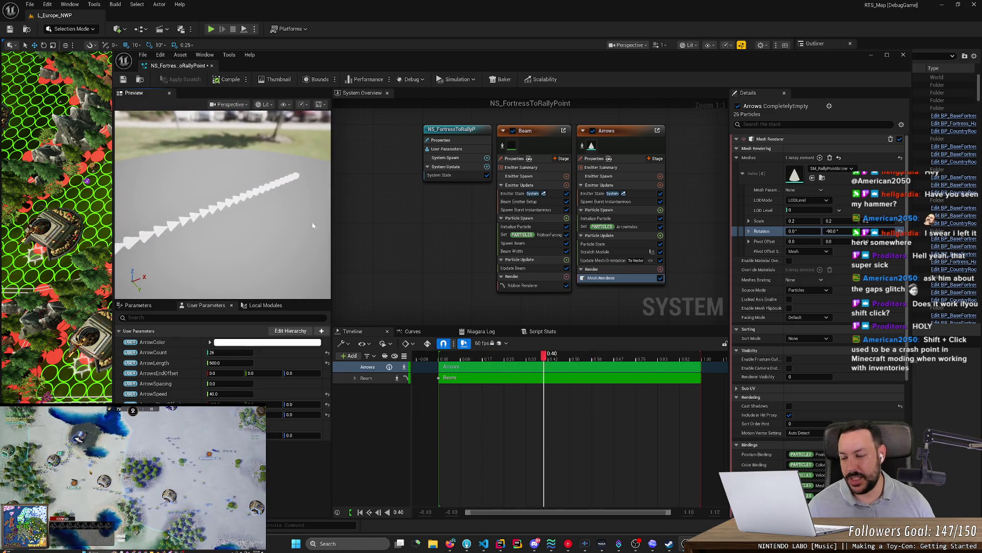
left_click(801, 177)
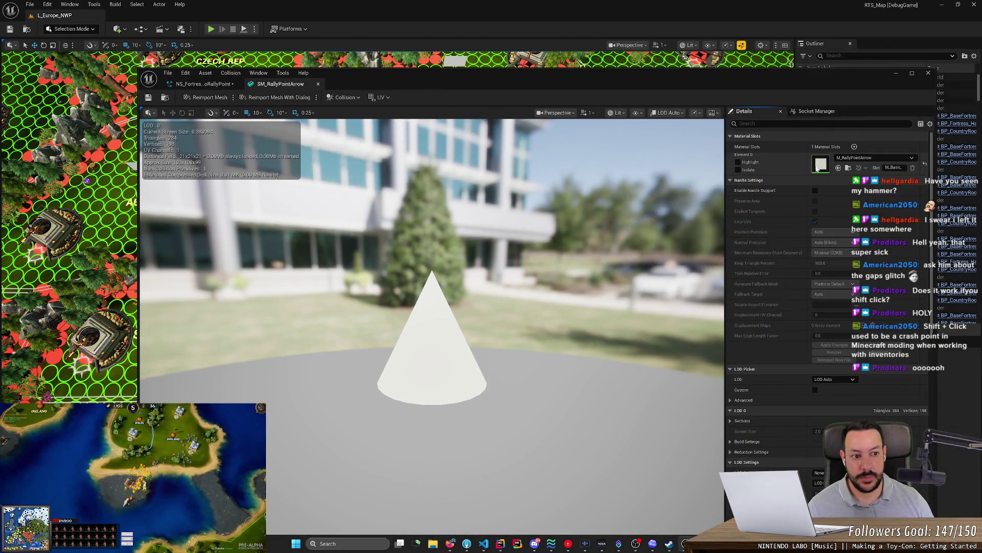
- Switch M_RallyPointArrow to Default Lit, apply, then recompile and save NS_FortressToRallyPoint
double_click(821, 163)
left_click(231, 384)
left_click(223, 405)
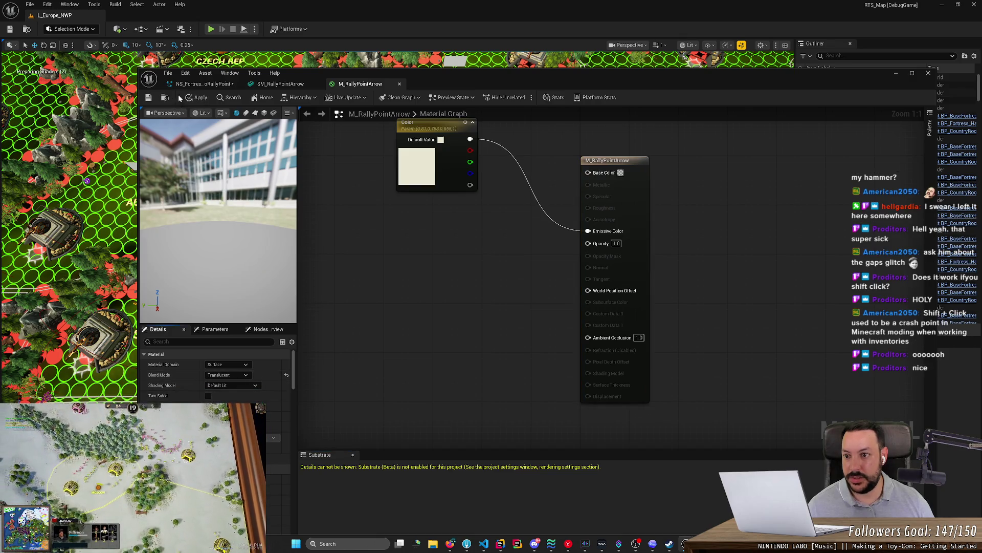
left_click(197, 97)
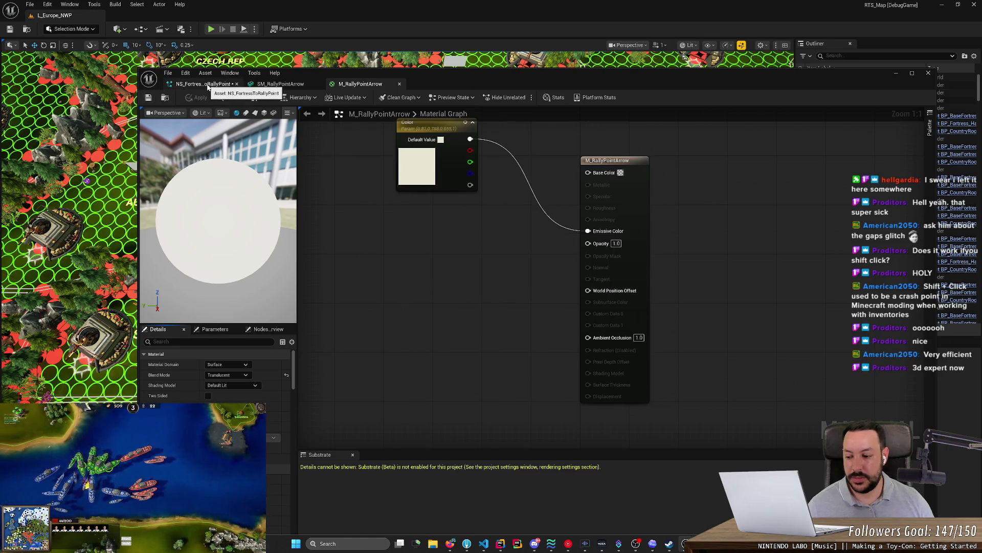
left_click(205, 84)
left_click(245, 100)
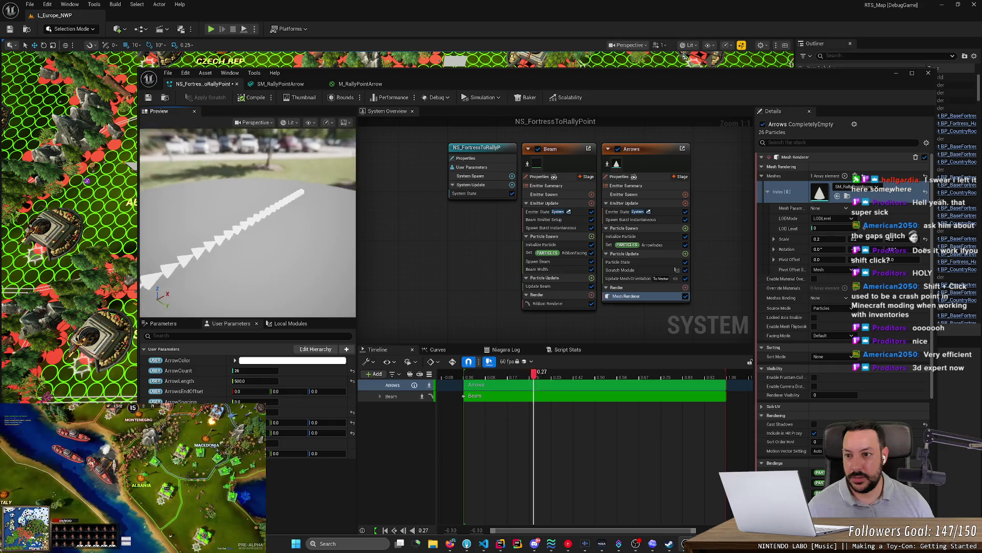
left_click(148, 97)
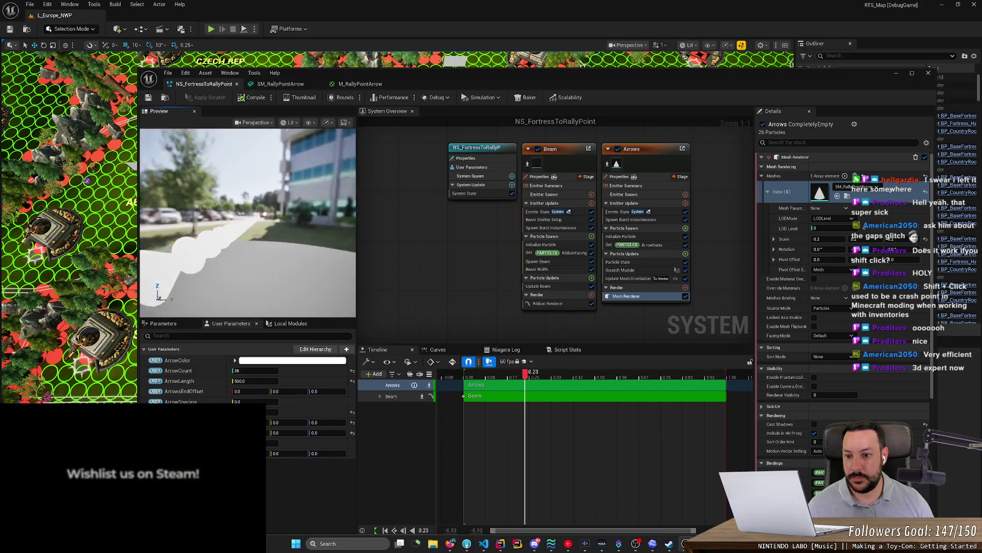
- Wire Color into Base Color, remove its Emissive Color link, and apply the material
left_click(349, 84)
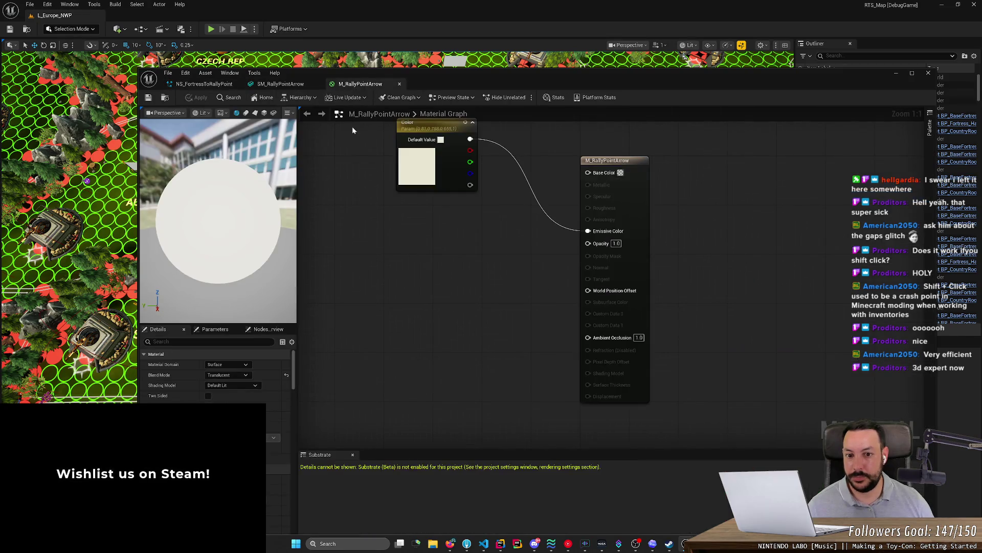
mouse_move(435, 125)
left_mouse_down()
mouse_move(514, 140)
mouse_move(447, 138)
mouse_move(594, 171)
left_mouse_up()
left_click(506, 159)
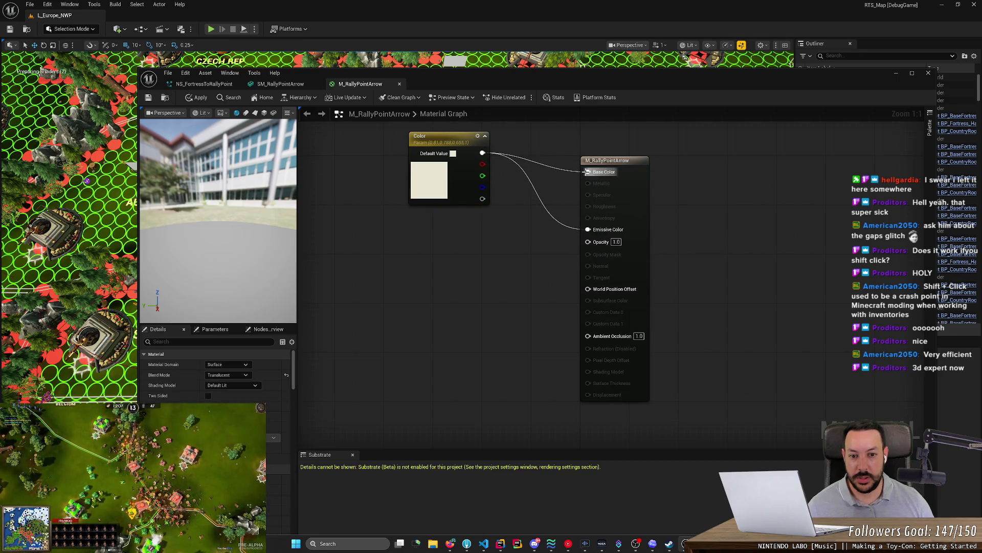
left_click(588, 228, "alt")
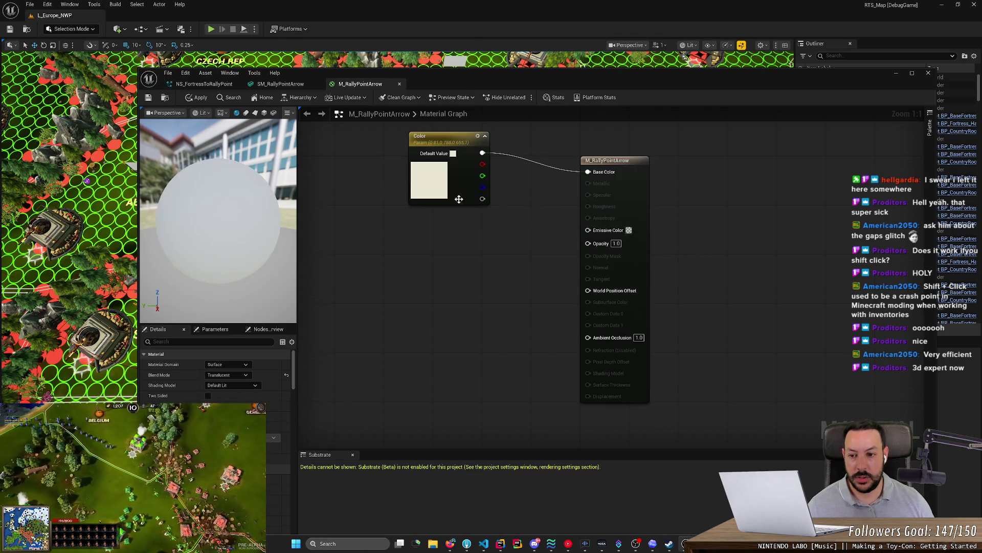
left_click(199, 97)
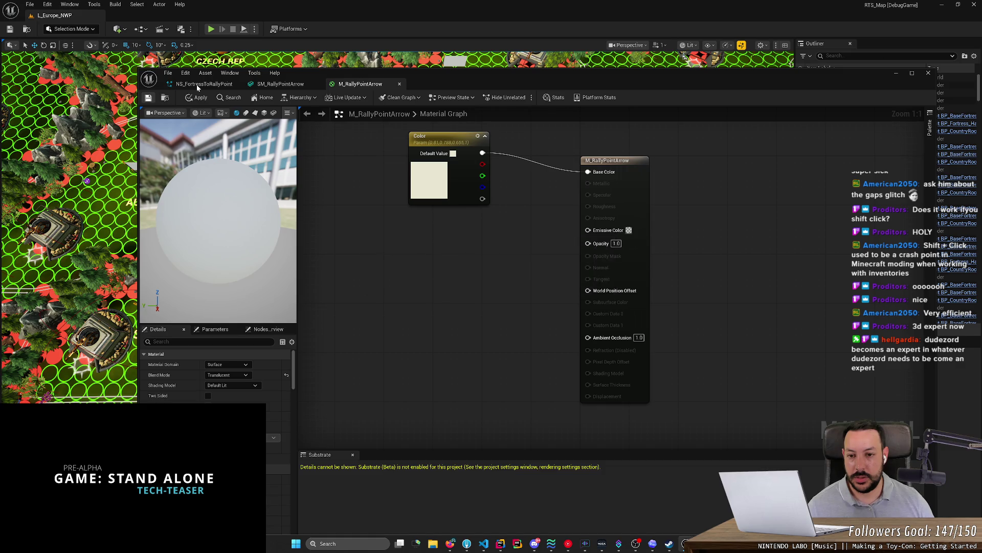
left_click(196, 85)
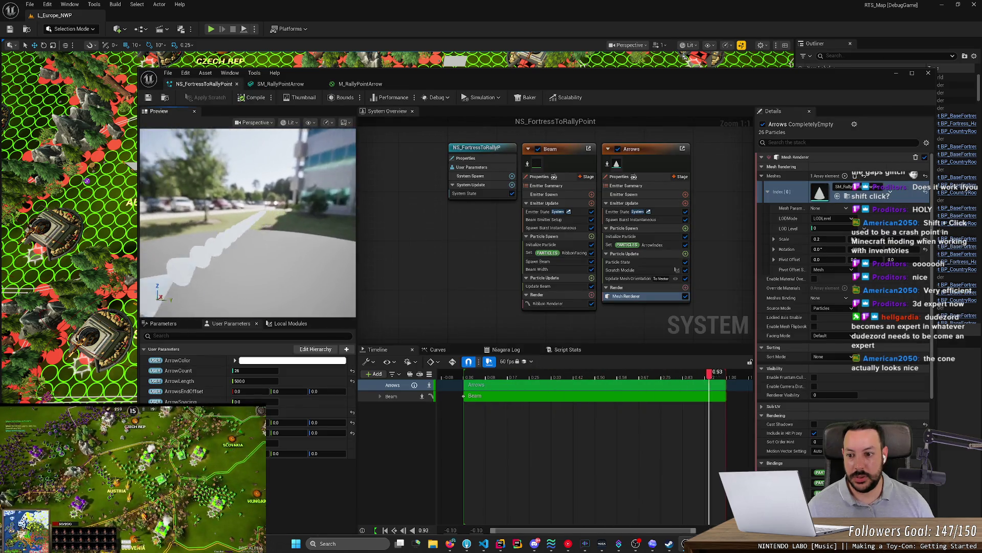
- Tint ArrowColor pink and adjust the ArrowSpacing parameter
left_click(281, 360)
left_click_drag(333, 371, 366, 380)
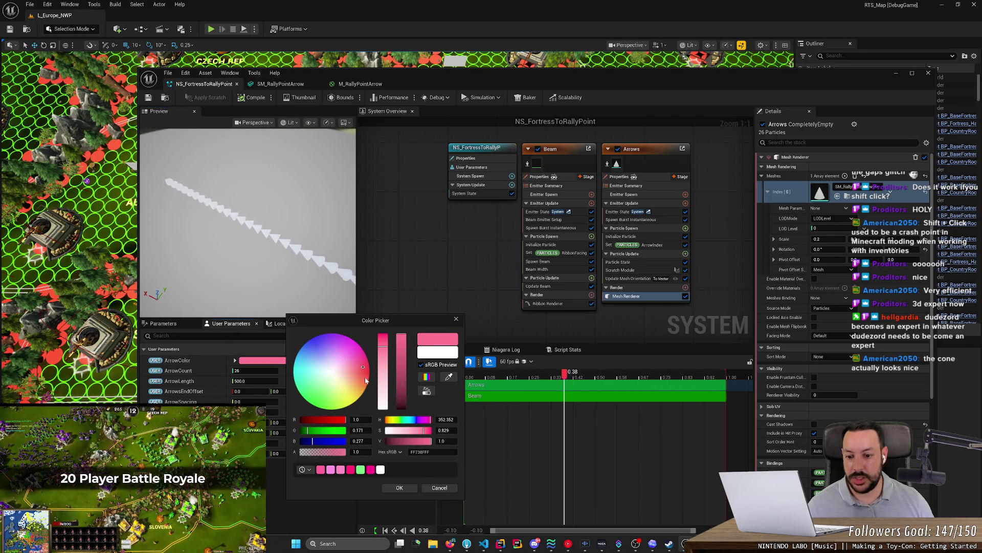
left_click(399, 487)
mouse_move(260, 234)
left_mouse_down()
mouse_move(246, 205)
mouse_move(289, 232)
left_mouse_up()
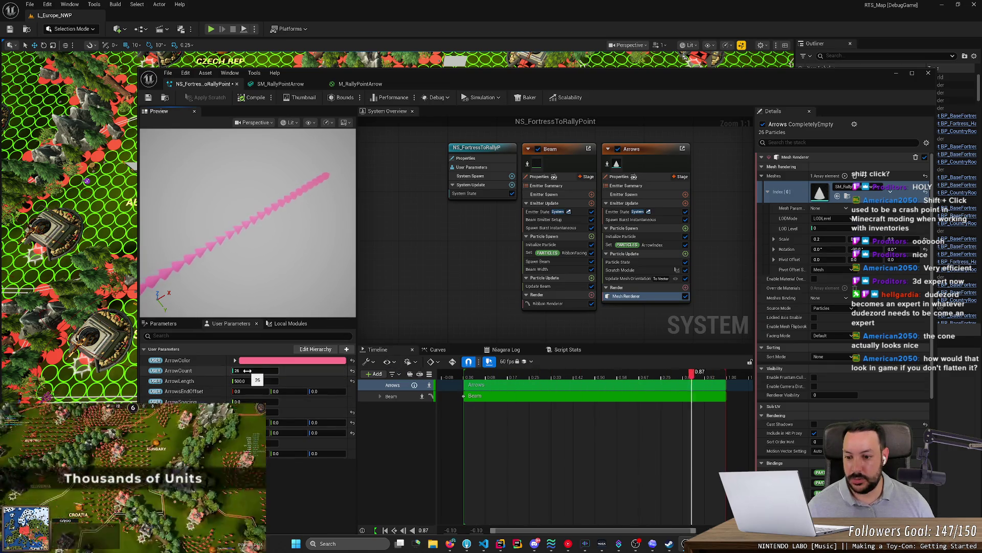
left_click_drag(245, 402, 268, 412)
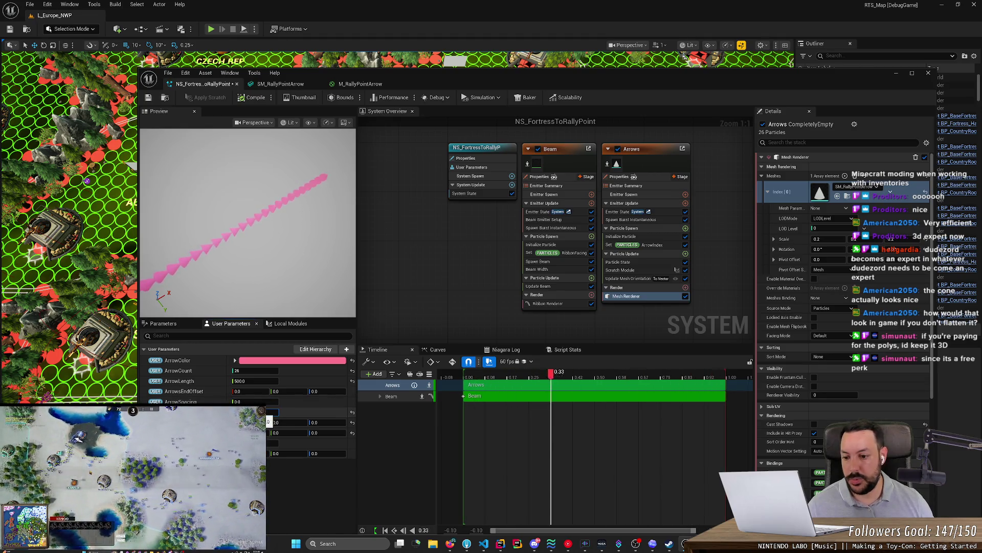
- Set ArrowColor back to near-white
left_click(266, 360)
left_click_drag(335, 353, 312, 371)
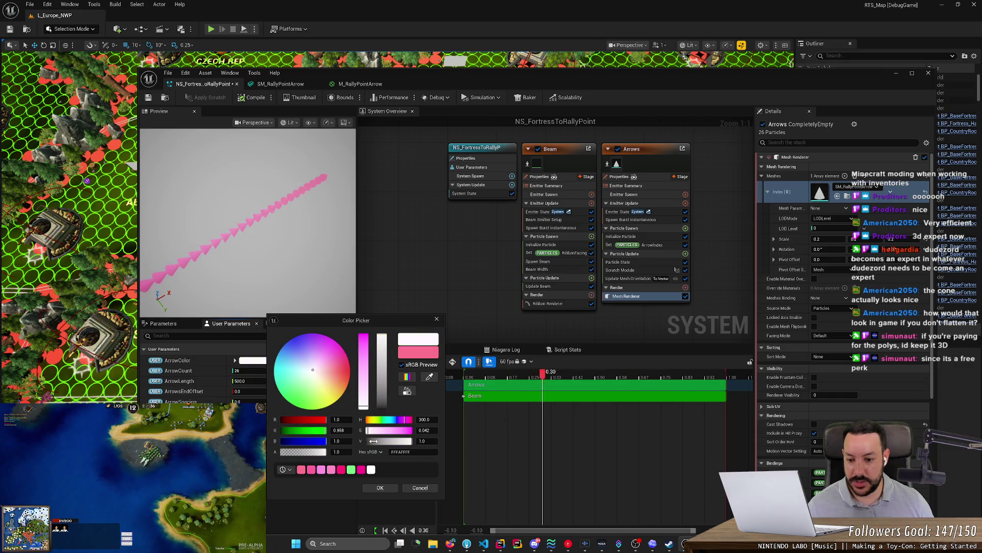
left_click(380, 488)
left_click(348, 88)
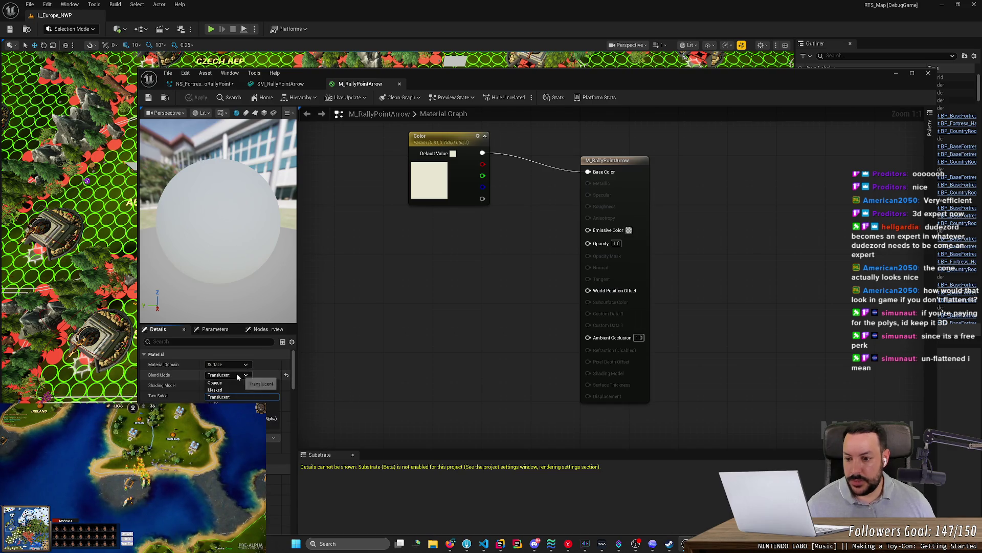
- Set M_RallyPointArrow to Unlit, wire Color into Emissive Color, and save it
left_click(238, 386)
left_click(220, 395)
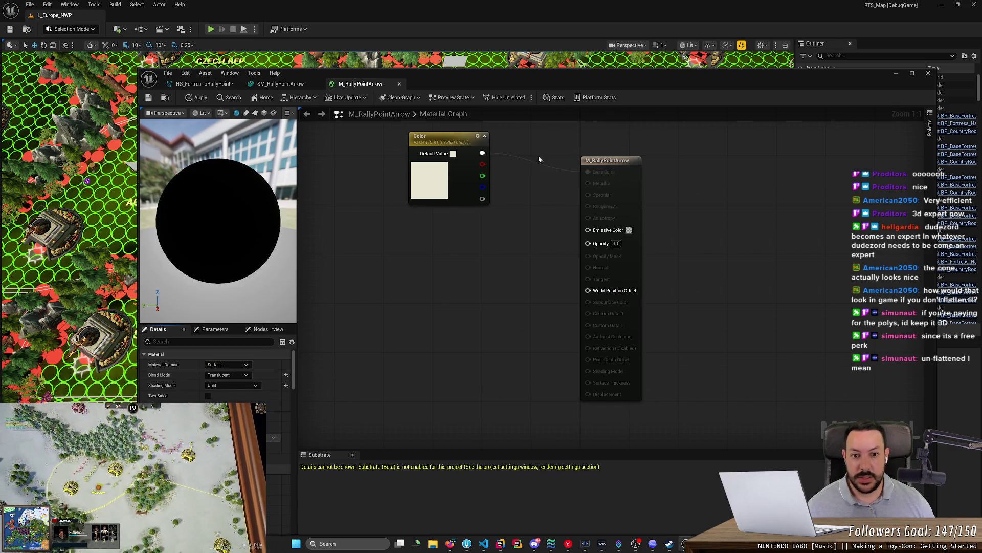
left_click_drag(483, 153, 588, 229)
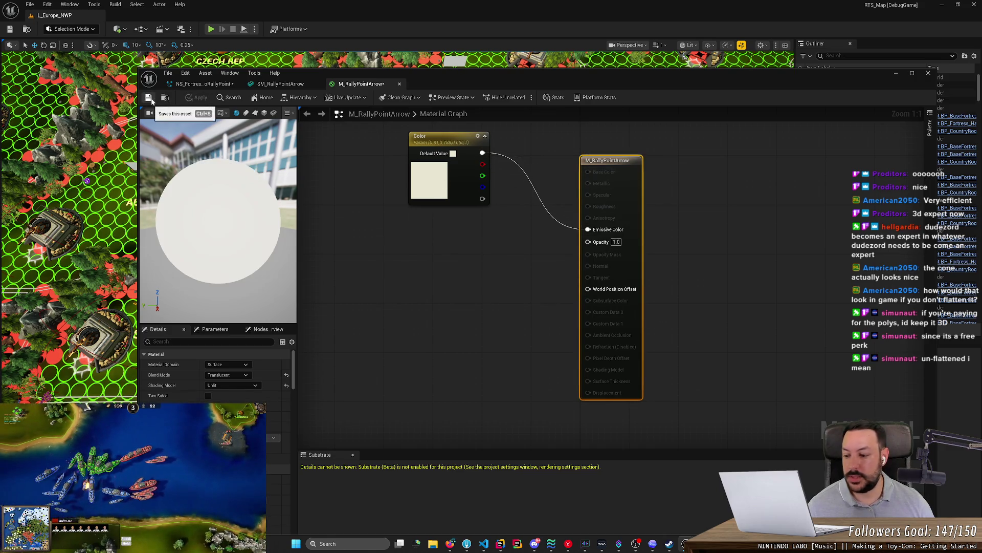
left_click(149, 98)
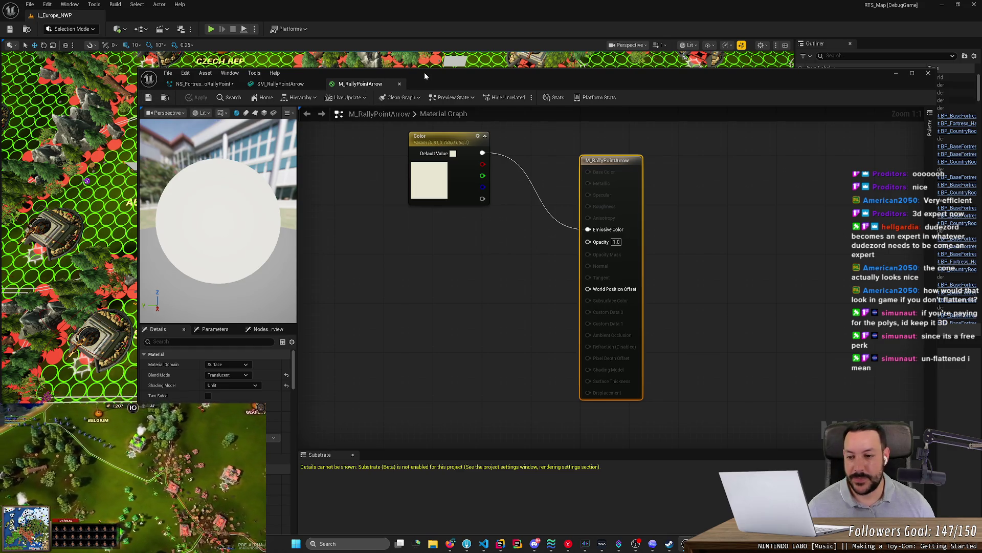
- Orbit the NS_FortressToRallyPoint preview around the arrow particles
left_click(202, 84)
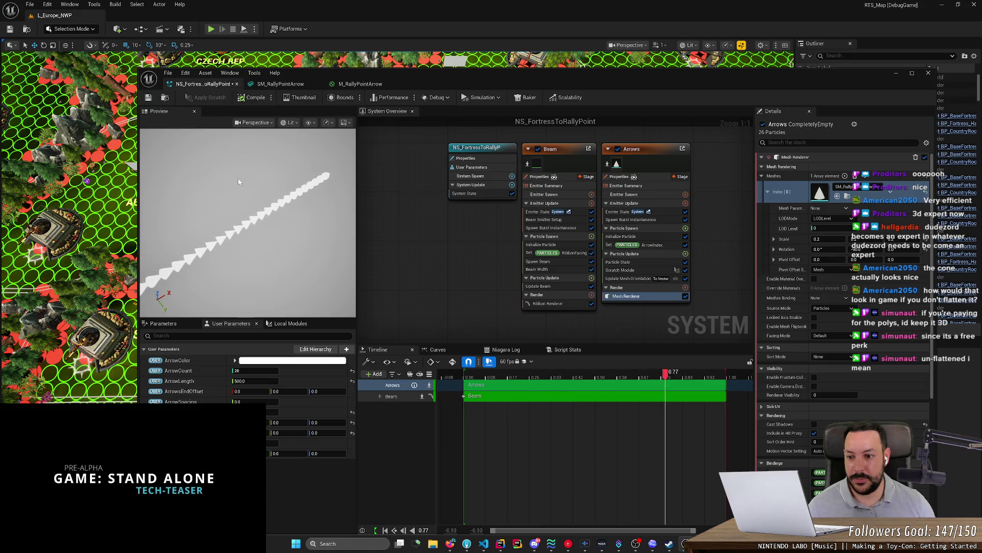
scroll(238, 205, "up", 5)
mouse_move(265, 259)
left_mouse_down()
mouse_move(302, 250)
mouse_move(265, 259)
mouse_move(269, 250)
mouse_move(253, 247)
mouse_move(261, 245)
left_mouse_up()
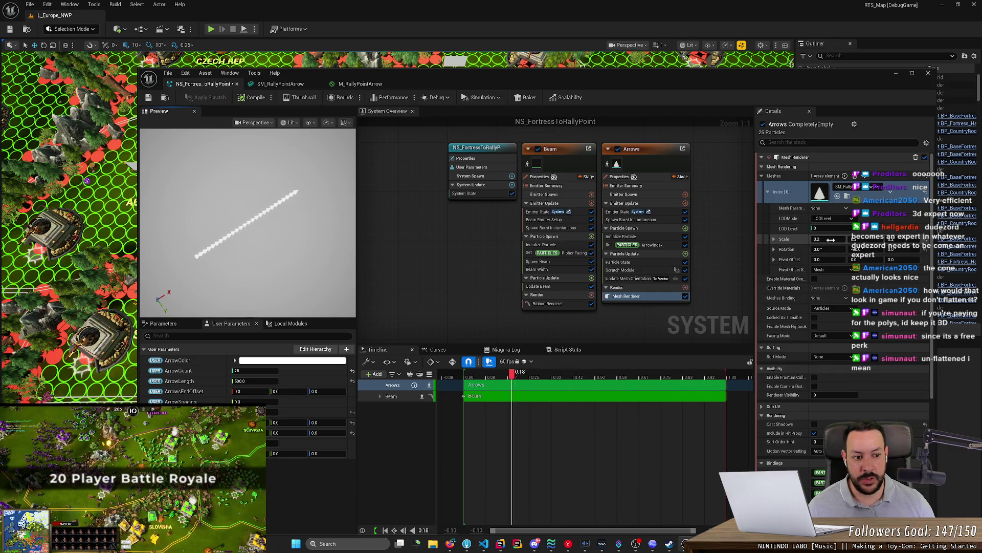
- Try arrow mesh scales of 0.01 and 0.2, settling on 0.01
left_click(831, 239)
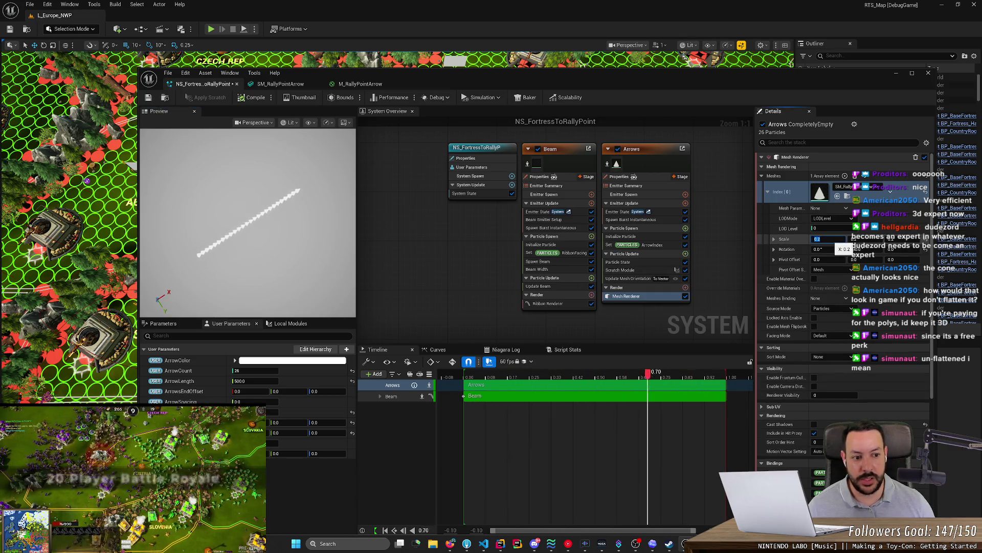
type("0.0")
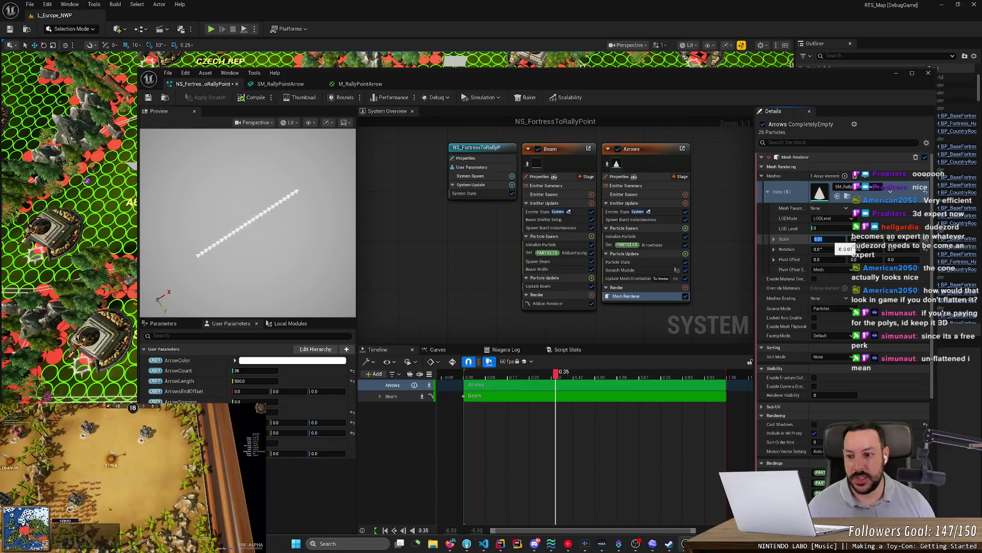
type("1")
key("Return")
type("0.2")
key("Return")
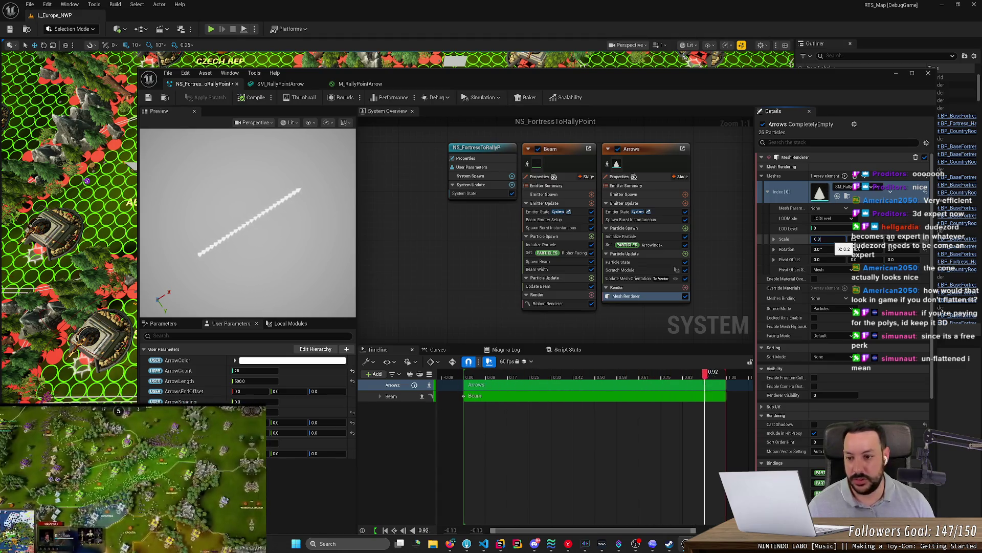
type("0.01")
key("Return")
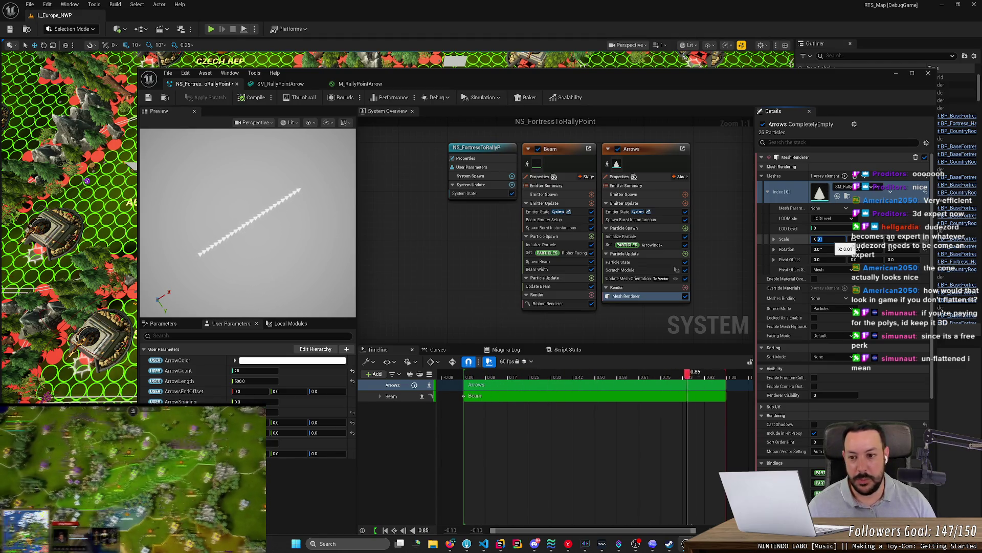
key("ctrl+z")
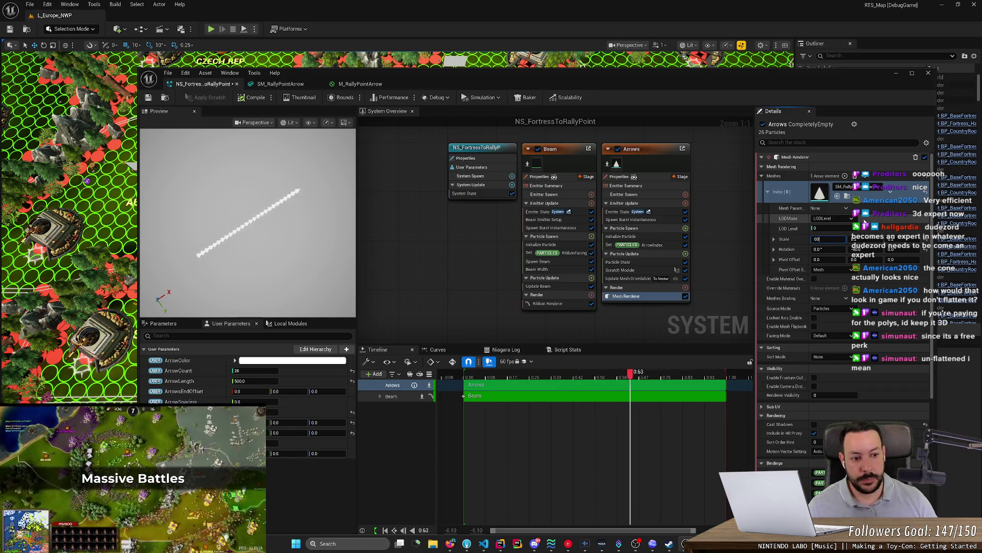
type("1")
key("Return")
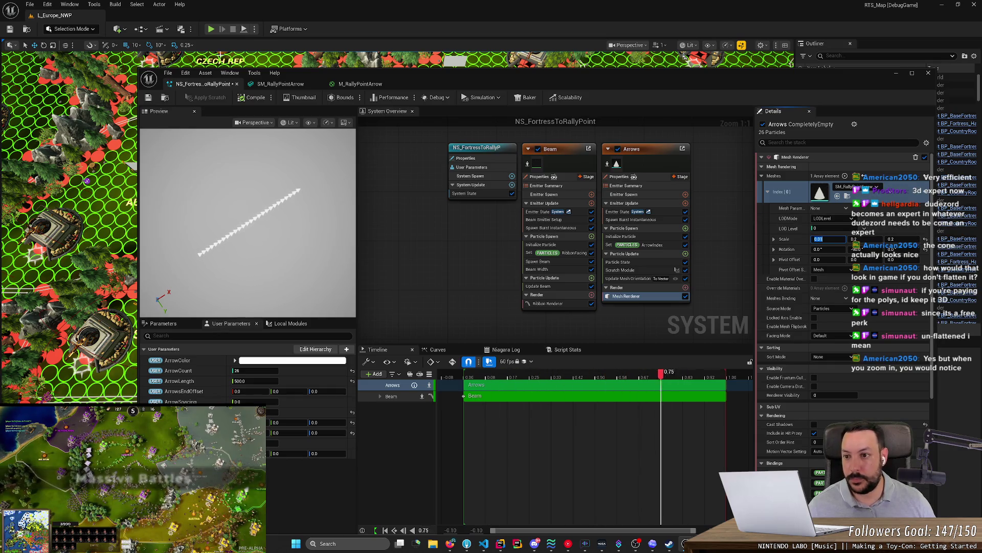
- Save NS_FortressToRallyPoint and close the Niagara editor
left_click(148, 99)
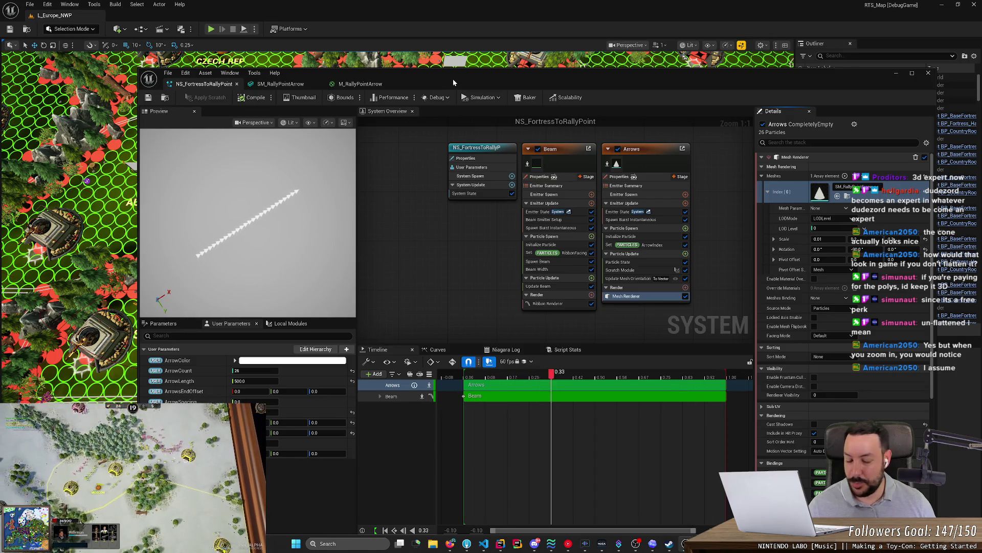
left_click(153, 97)
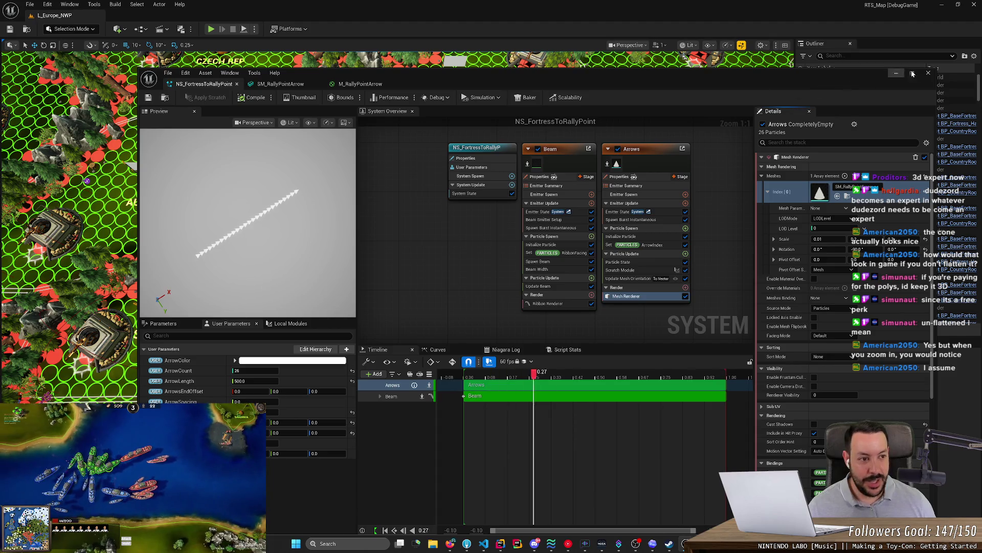
left_click(928, 73)
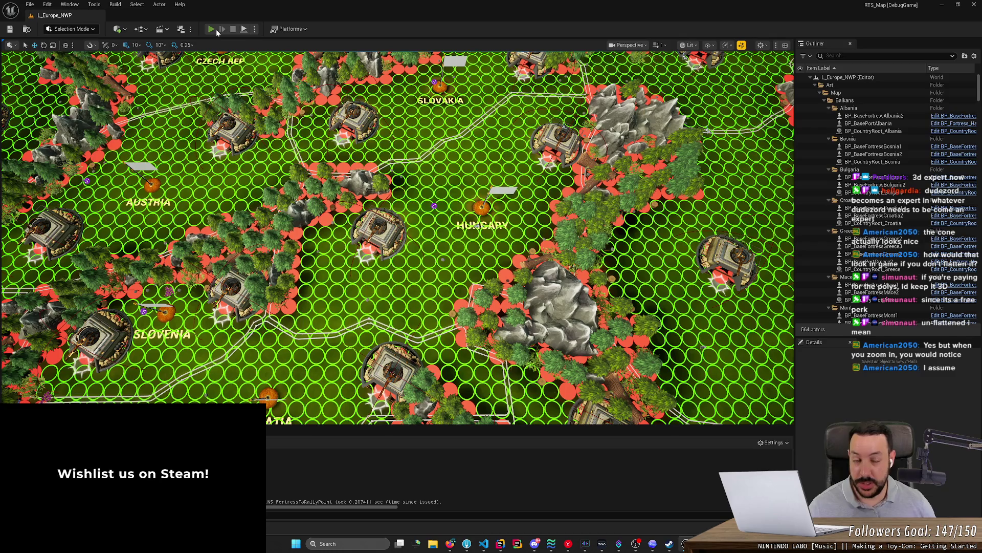
- Play the level, set the fortress rally point near Hungary, and train a Rifleman with Q
left_click(216, 30)
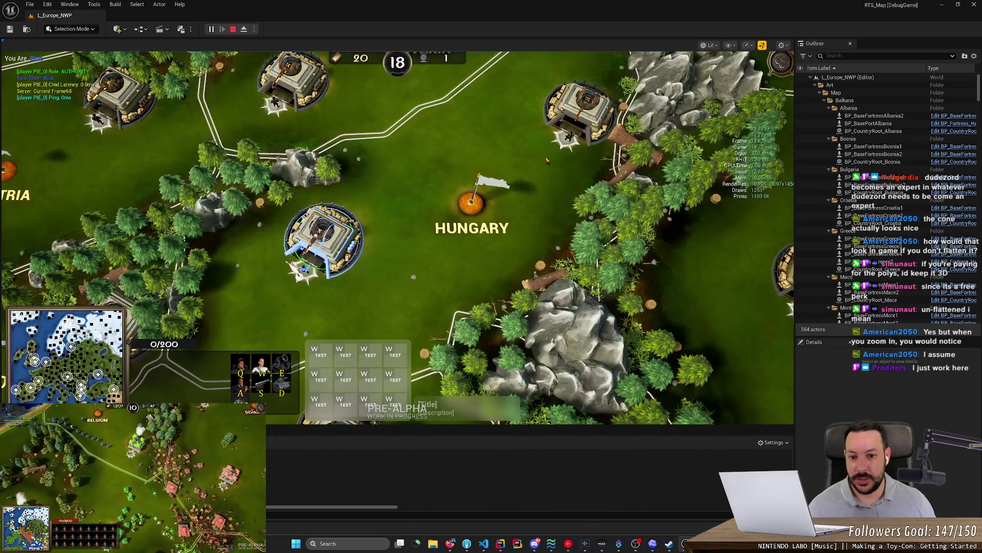
right_click(548, 155)
key("q")
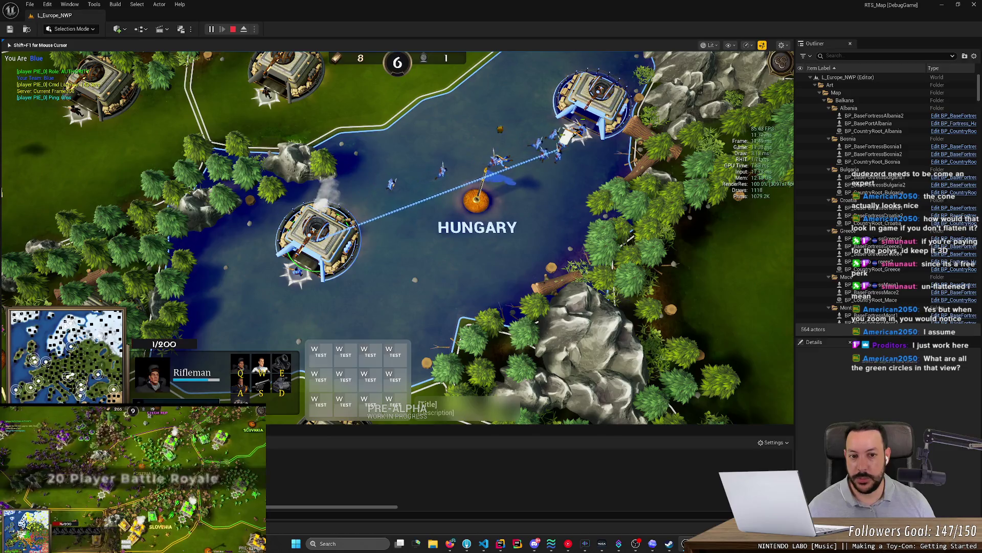
scroll(478, 210, "up", 2)
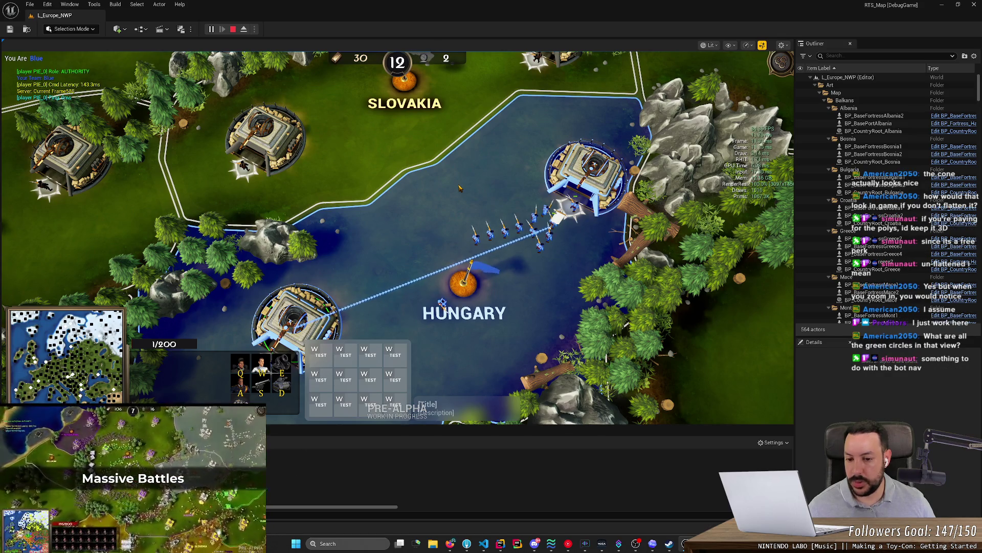
- Toggle the flow-field grid with P, survey the map, then train a Mortar at the fortress
key("p")
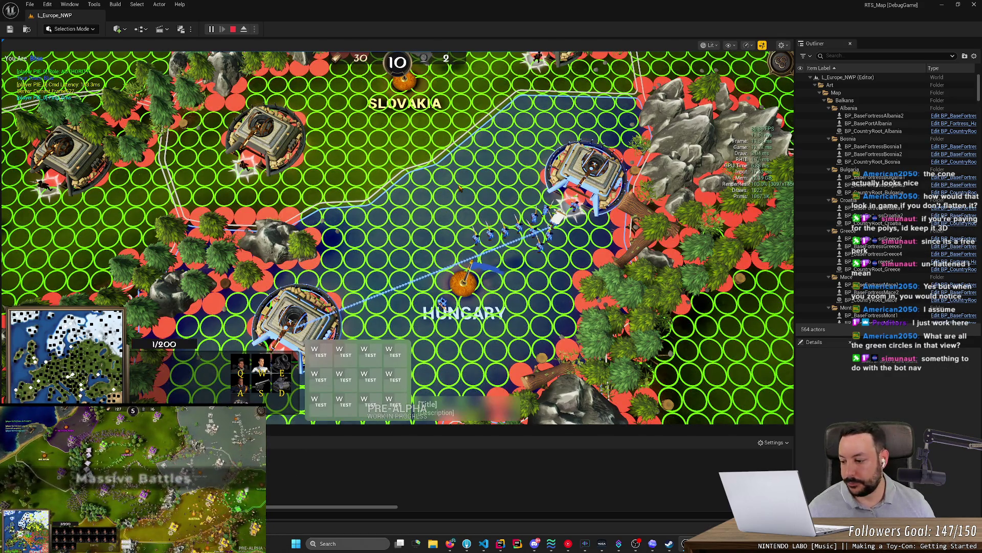
scroll(460, 189, "down", 5)
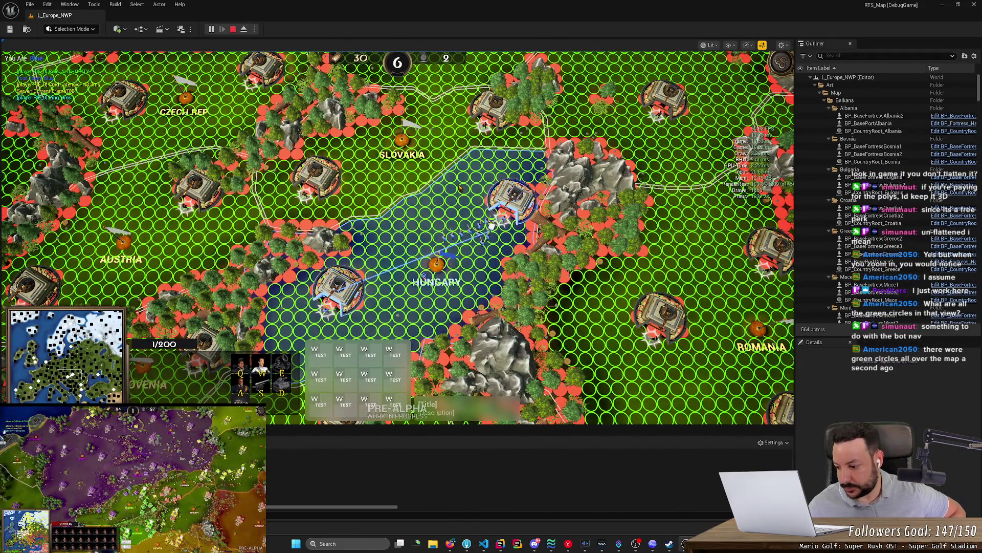
scroll(460, 188, "up", 3)
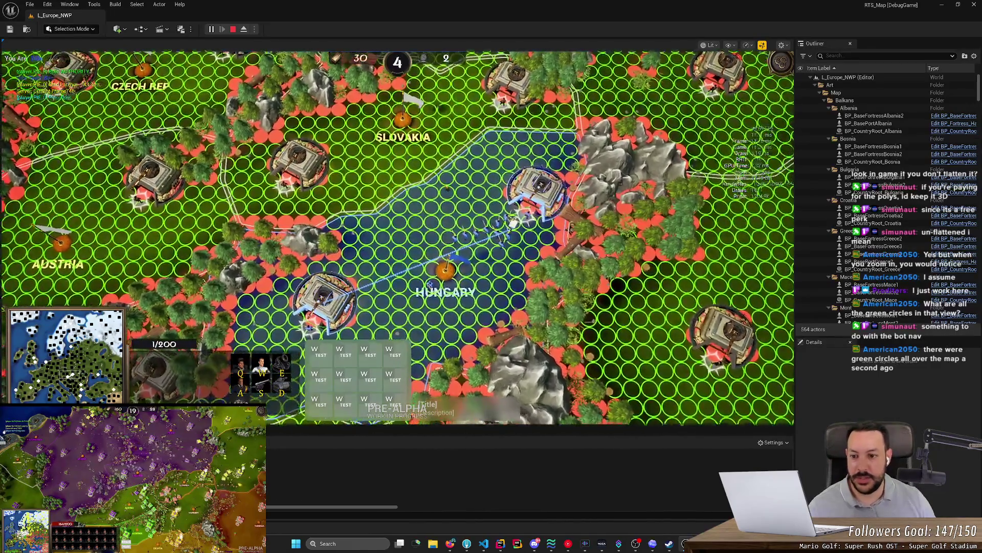
left_click(427, 194)
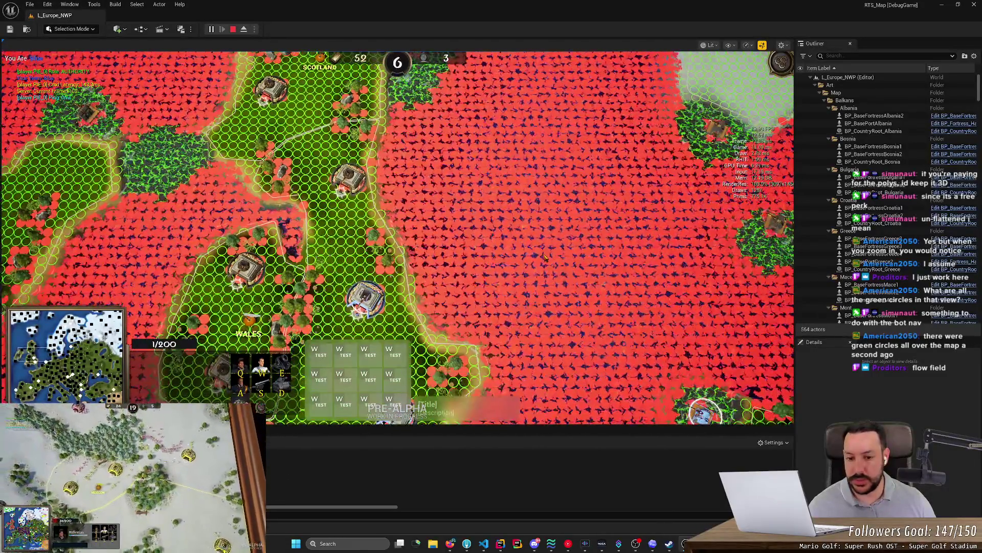
left_click_drag(544, 257, 538, 156)
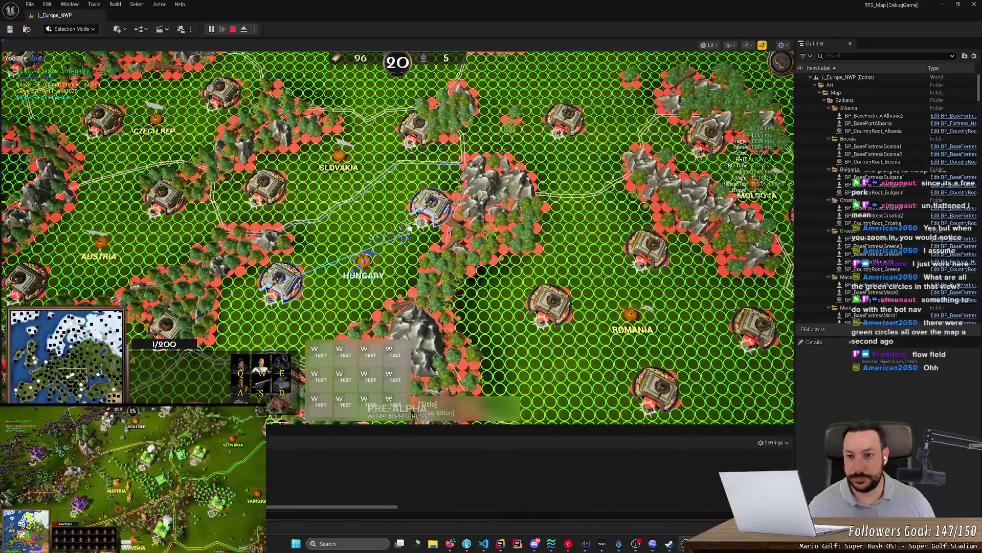
scroll(412, 227, "up", 1)
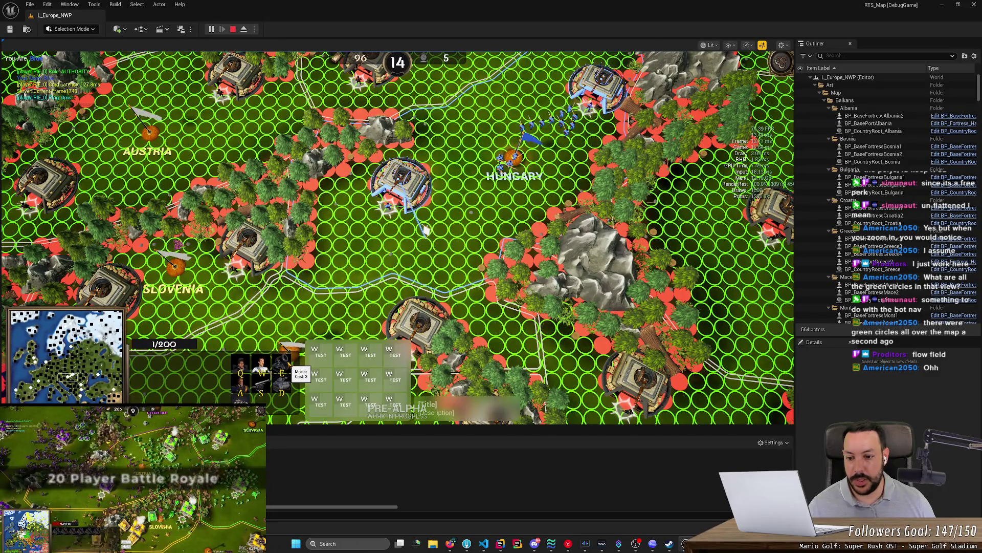
left_click(286, 369)
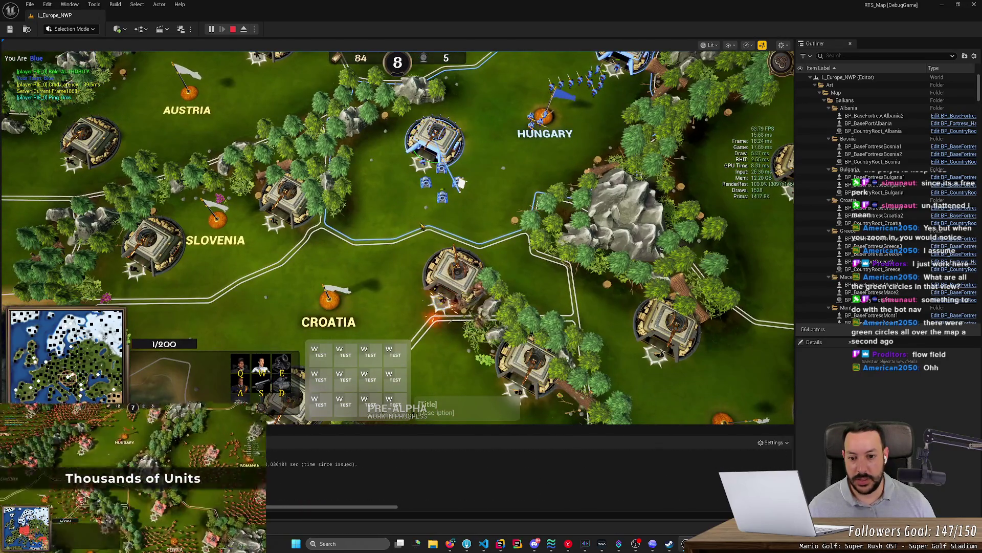
- Box-select the four mortars, order them to a new spot, and centre on them
left_click_drag(409, 153, 471, 205)
right_click(502, 169)
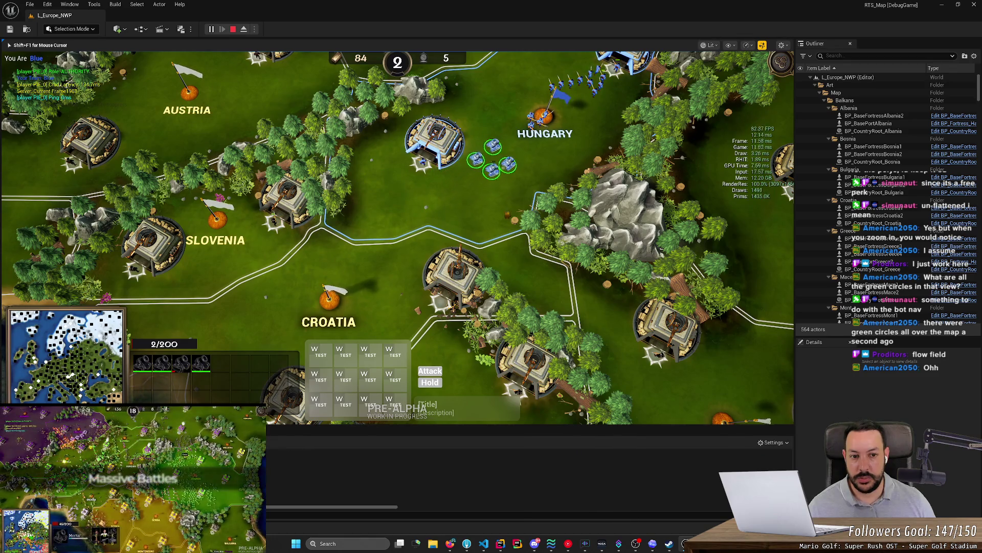
key("space")
key("d")
scroll(427, 276, "down", 2)
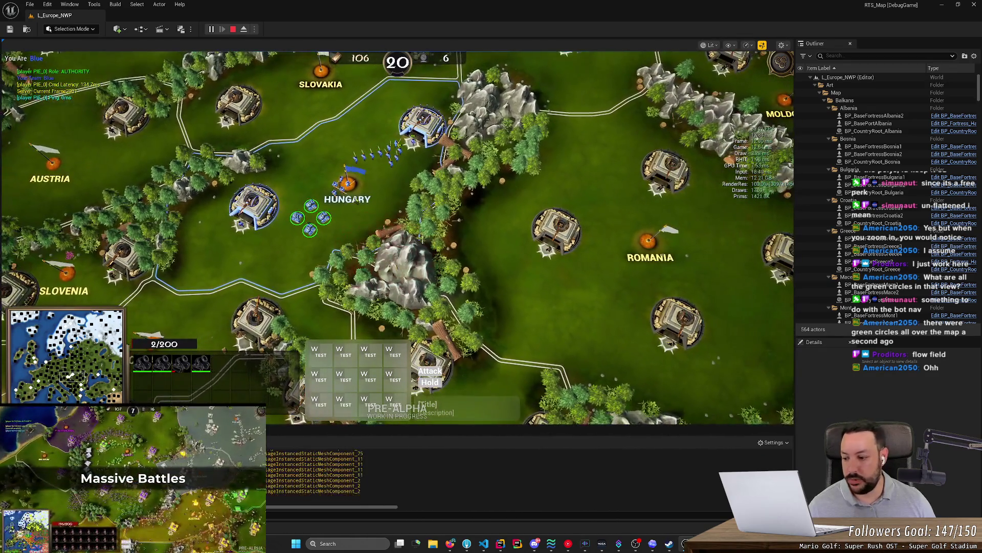
scroll(357, 202, "up", 2)
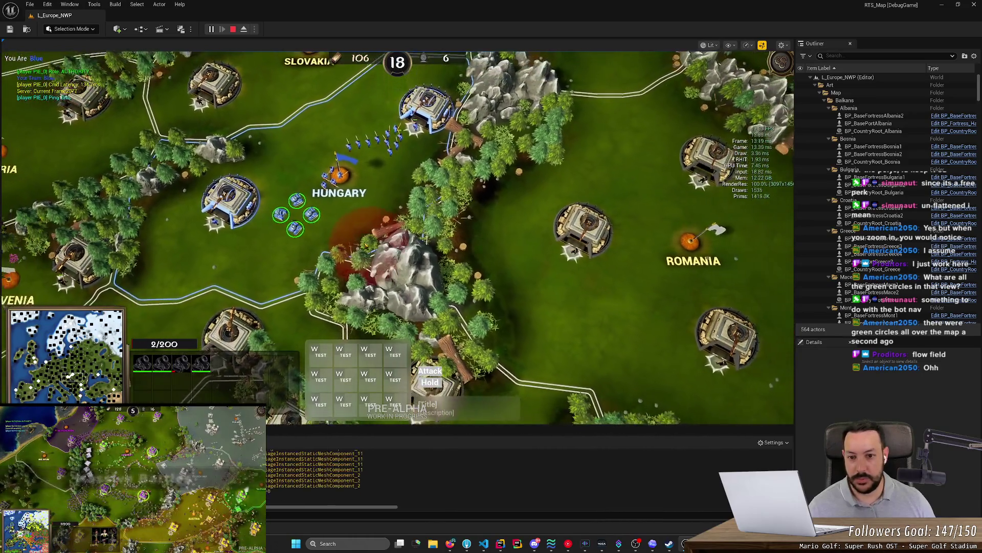
scroll(365, 245, "down", 2)
scroll(629, 250, "up", 2)
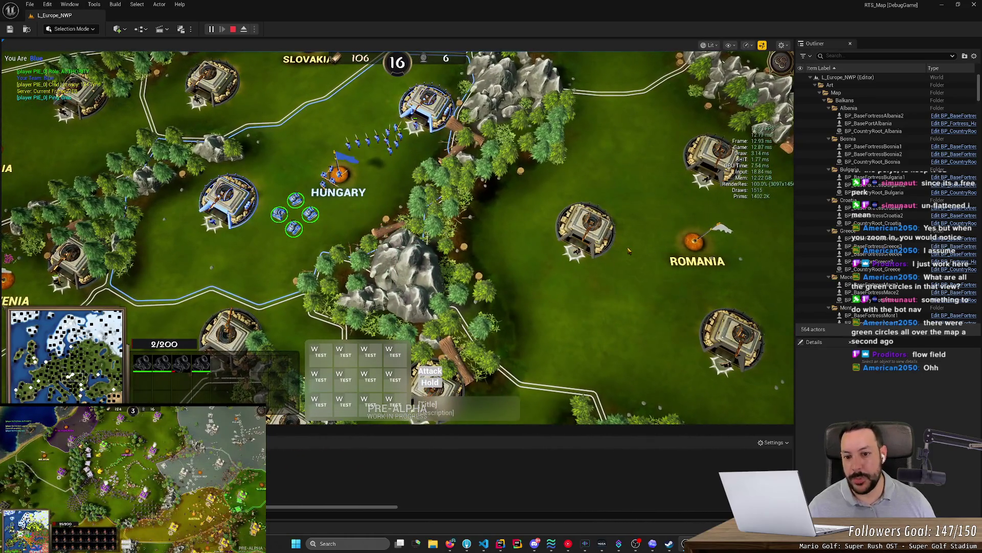
- Pan the map over Austria, Croatia, Czech Rep, Poland and back to Hungary
key("a")
key("s")
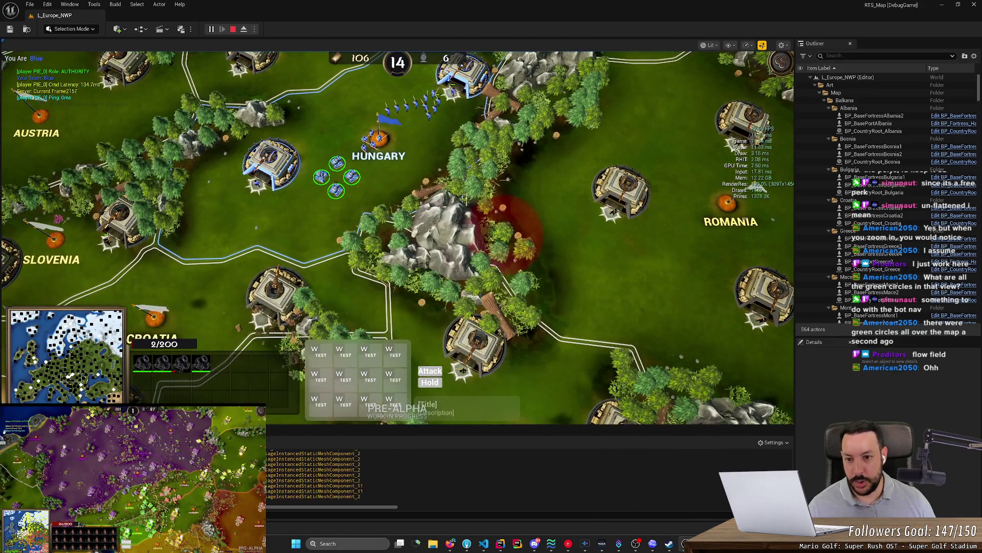
key("a")
key("s")
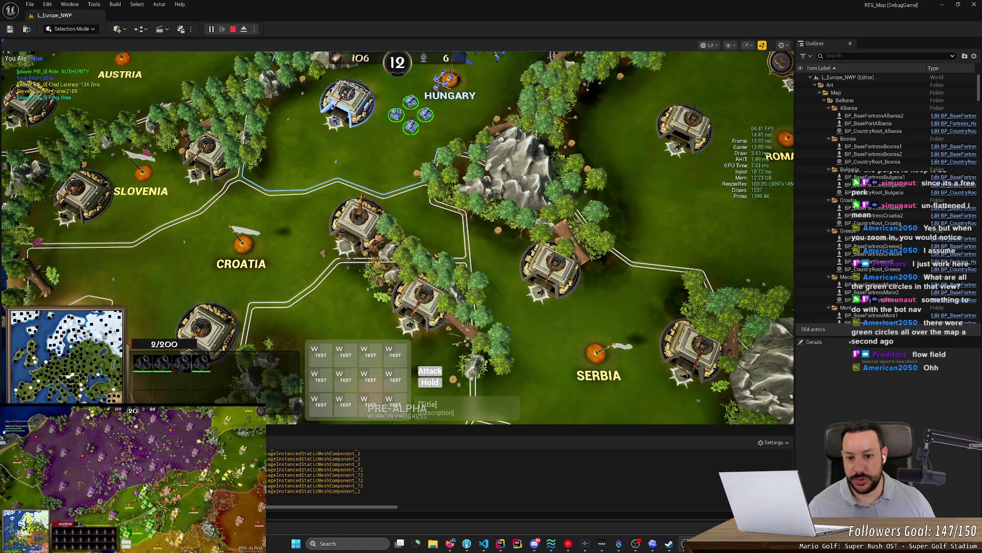
key("s")
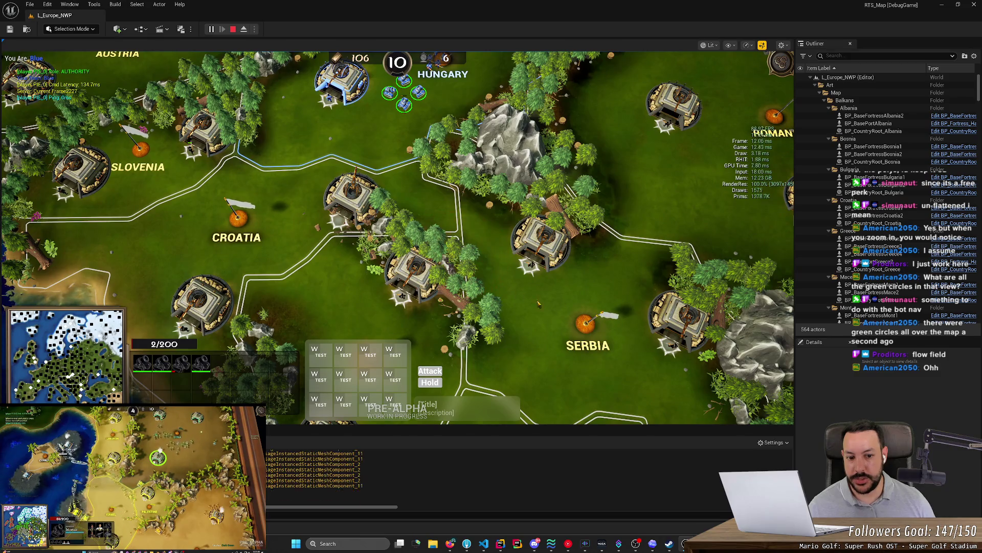
key("w")
key("d")
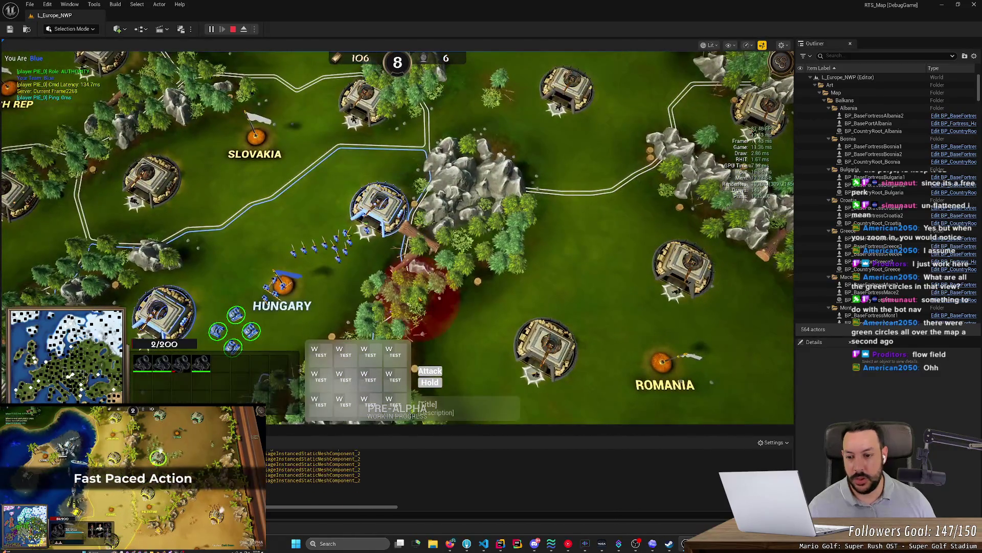
key("a")
key("w")
key("w")
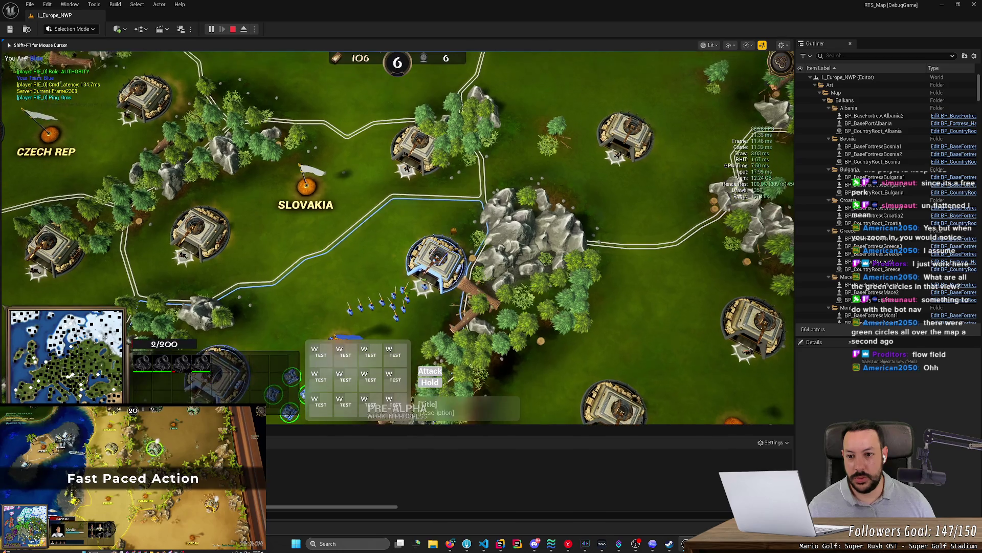
key("d")
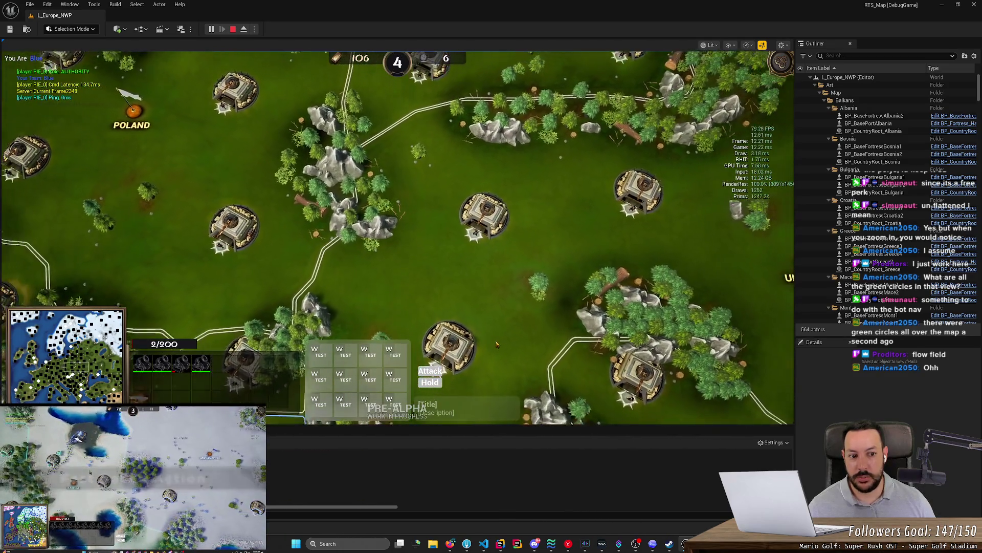
key("d")
key("s")
key("a")
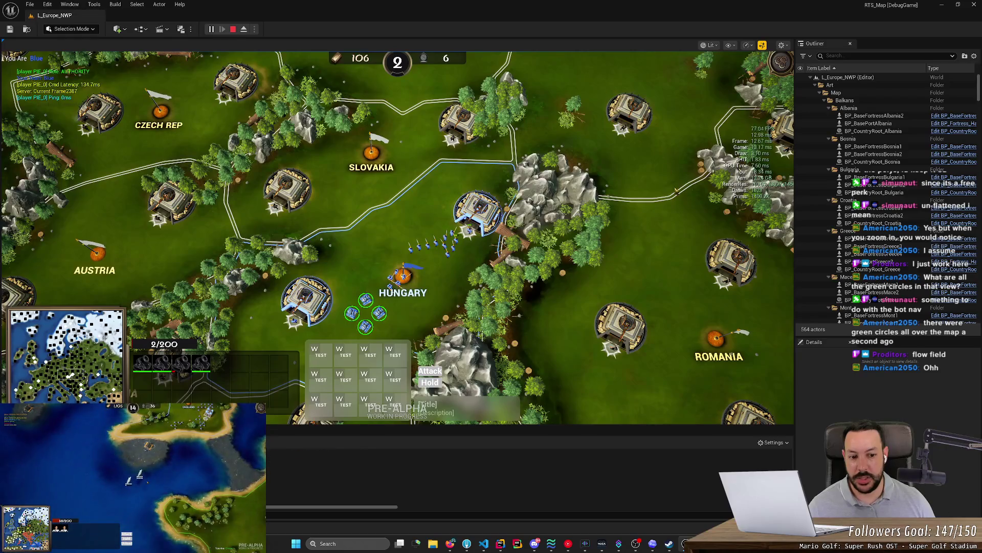
key("s")
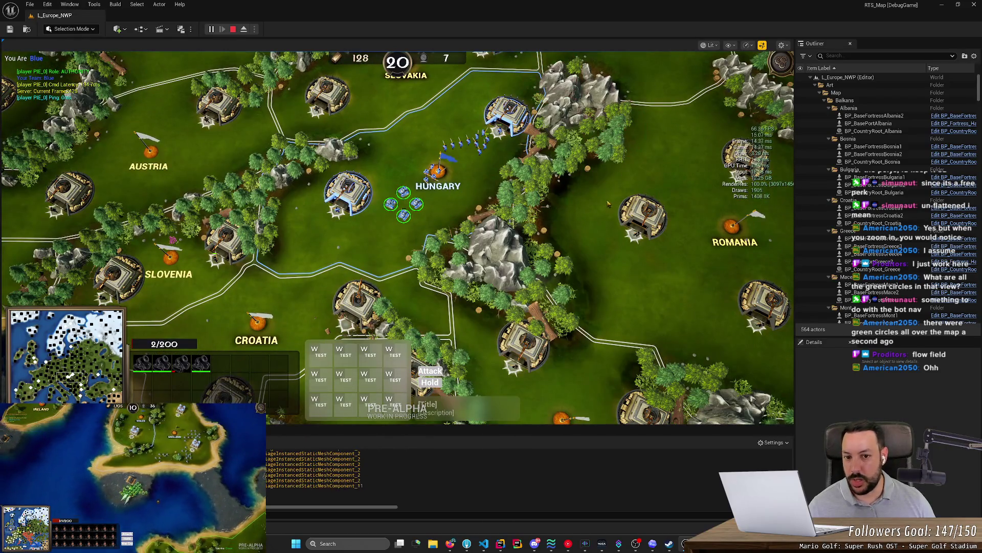
key("s")
scroll(603, 208, "up", 1)
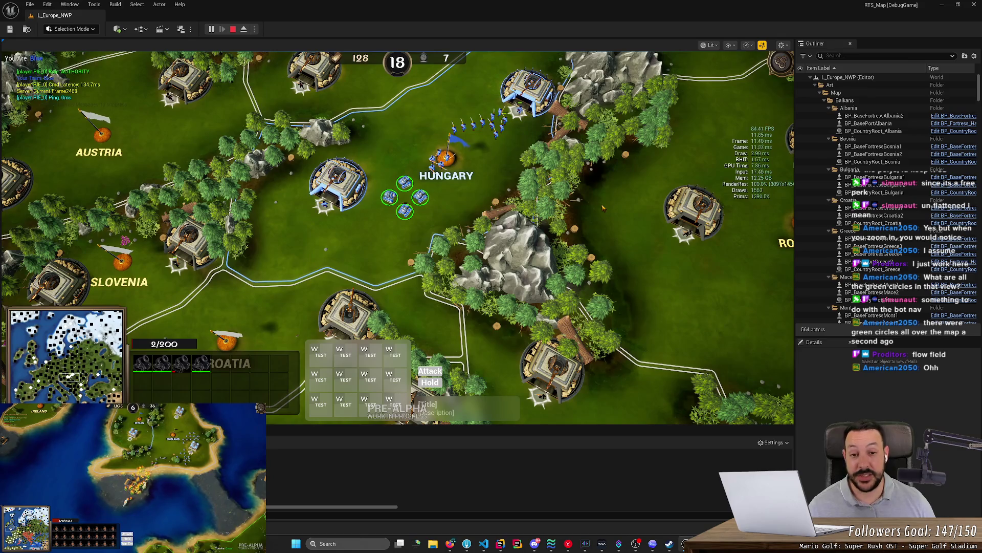
scroll(558, 289, "up", 1)
key("w")
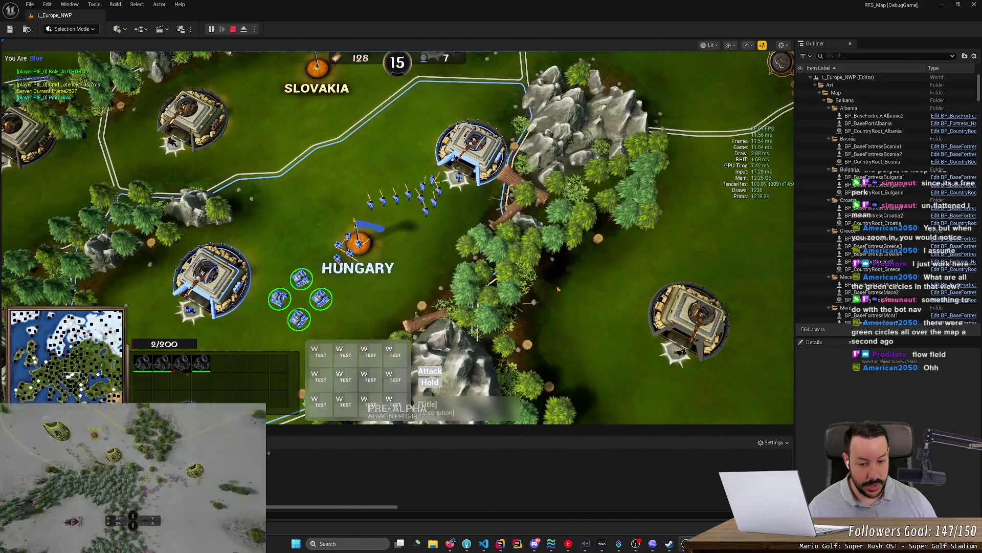
- Turn the flow-field grid on with G and reselect the four units near Hungary
key("g")
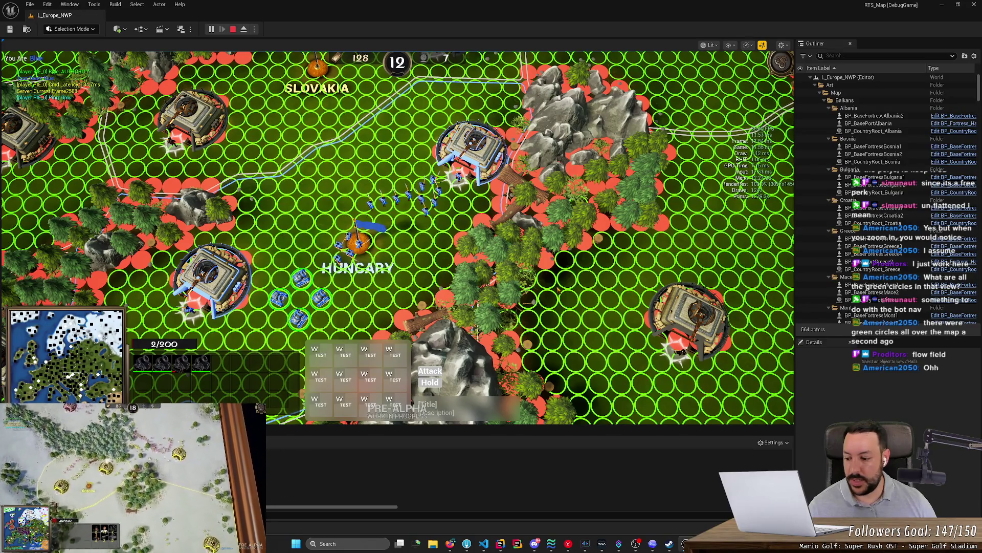
scroll(397, 237, "down", 2)
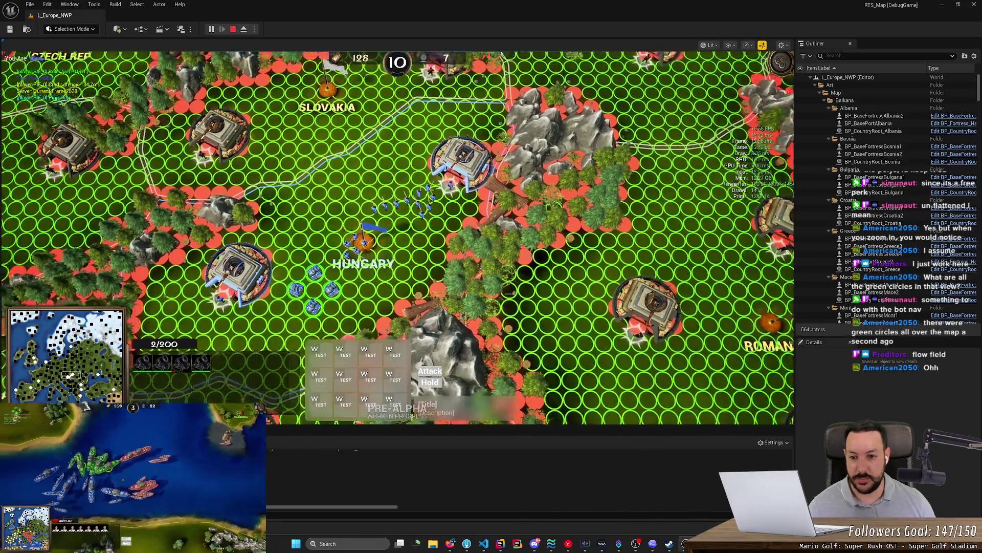
scroll(398, 238, "up", 2)
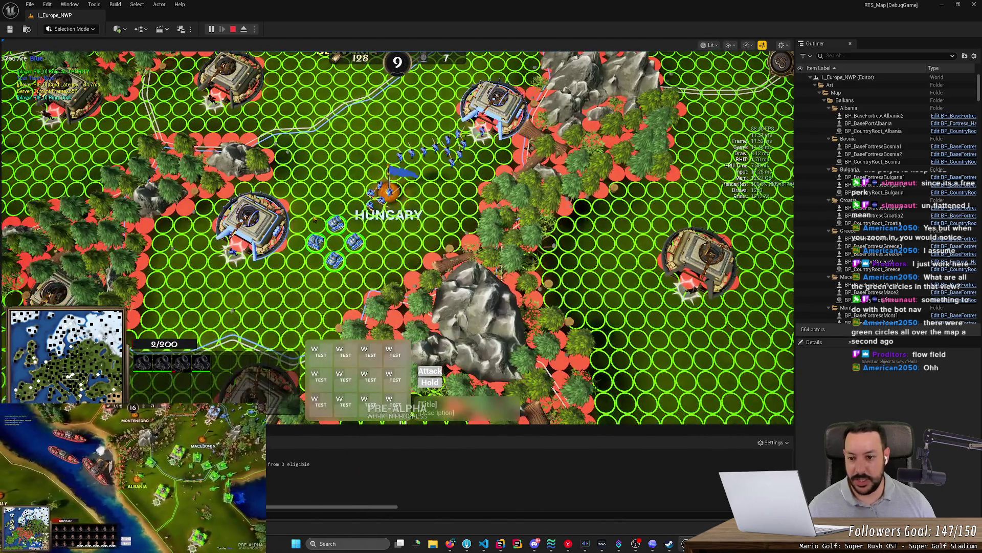
left_click(301, 224)
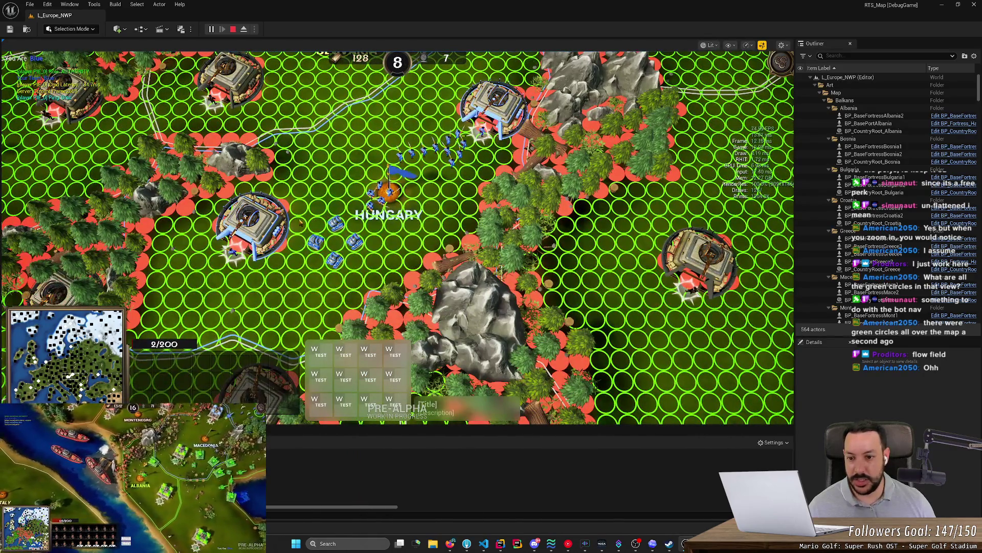
left_click_drag(363, 269, 363, 269)
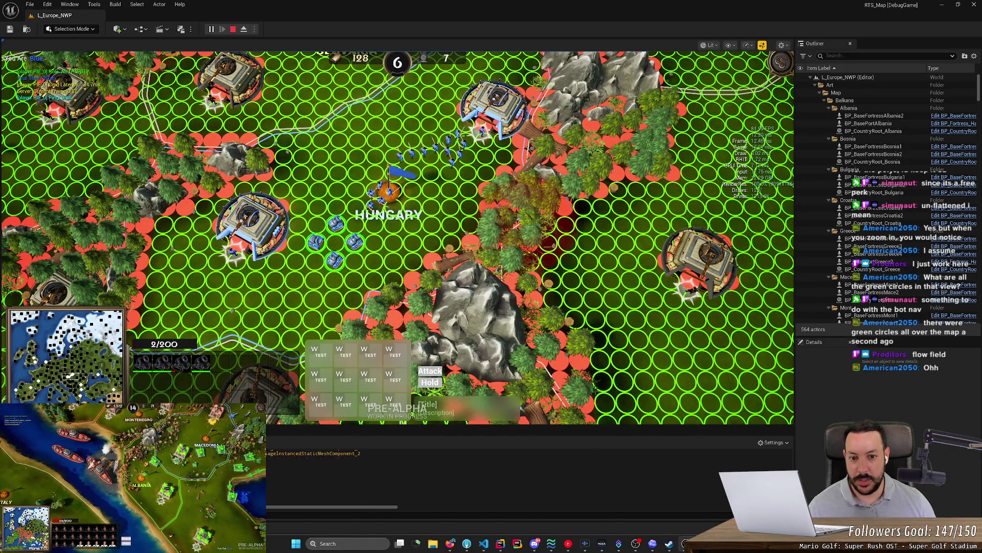
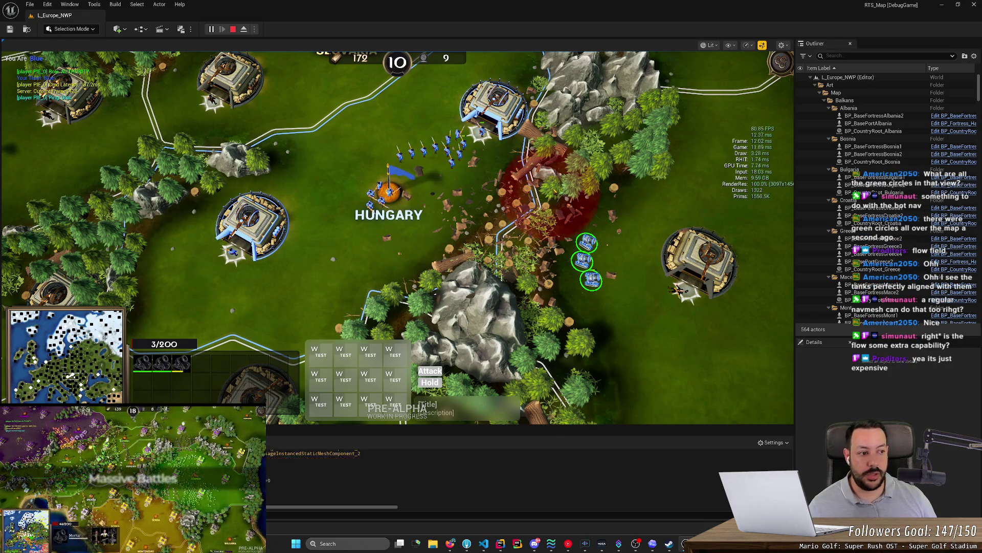
- Zoom the game camera in and out over Hungary to inspect the green and red circle grid
scroll(635, 245, "up", 1)
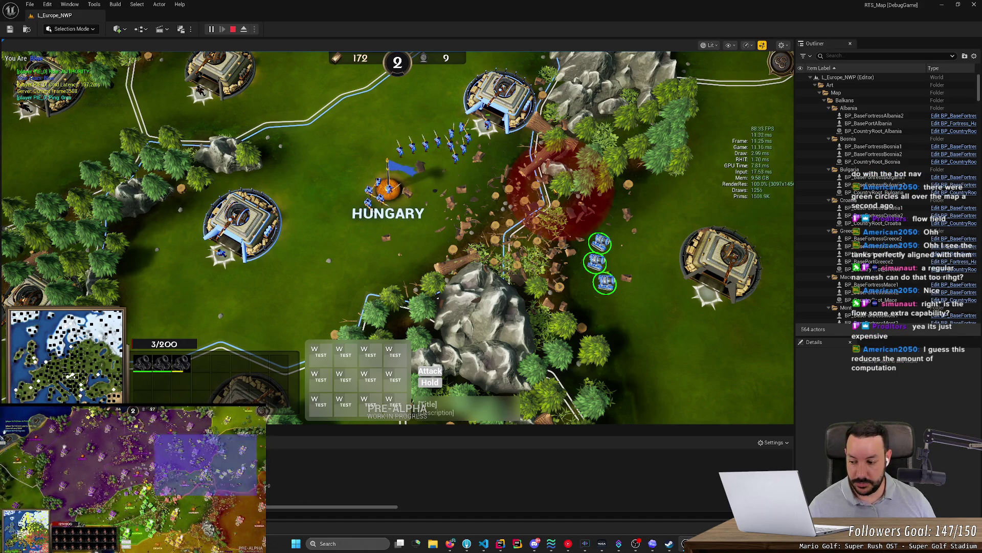
scroll(397, 237, "down", 4)
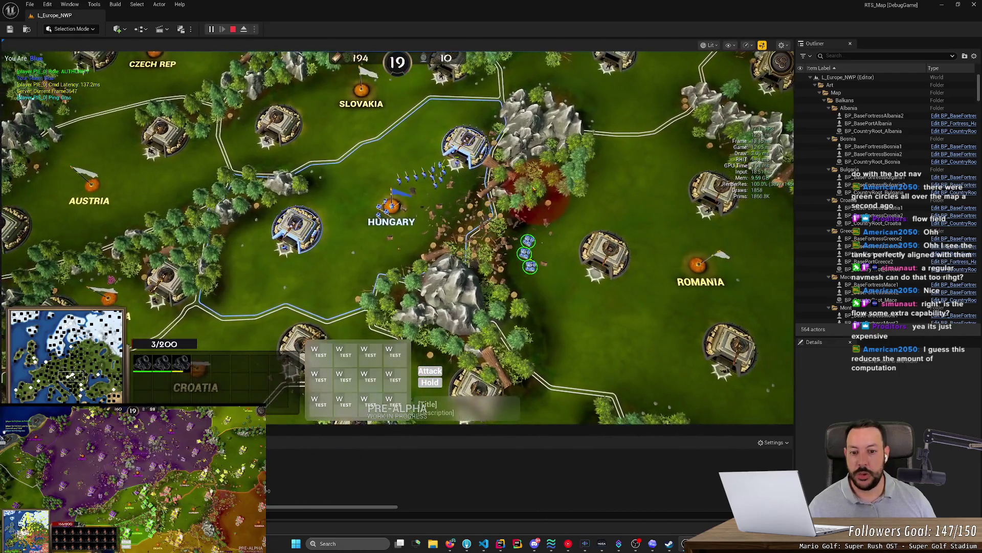
scroll(398, 226, "up", 3)
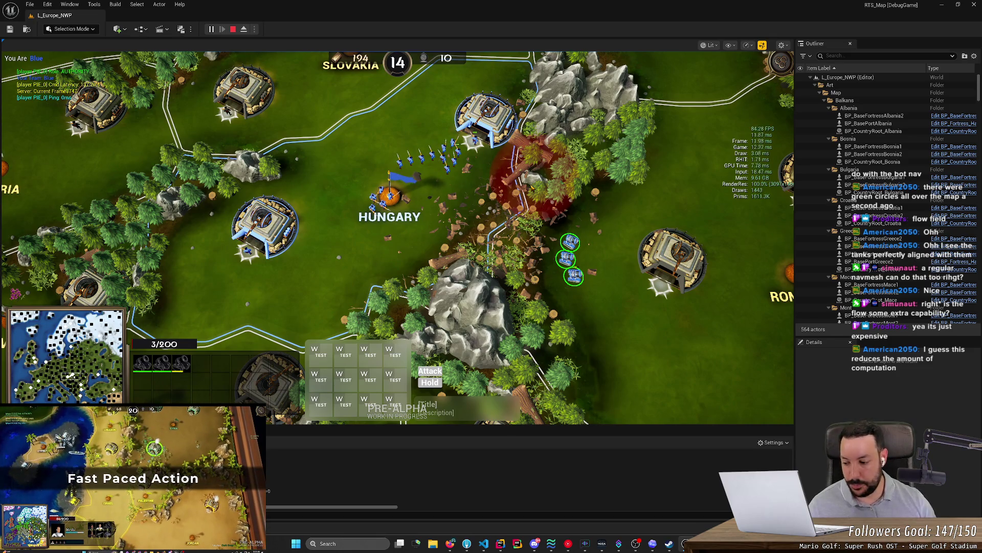
scroll(397, 236, "up", 2)
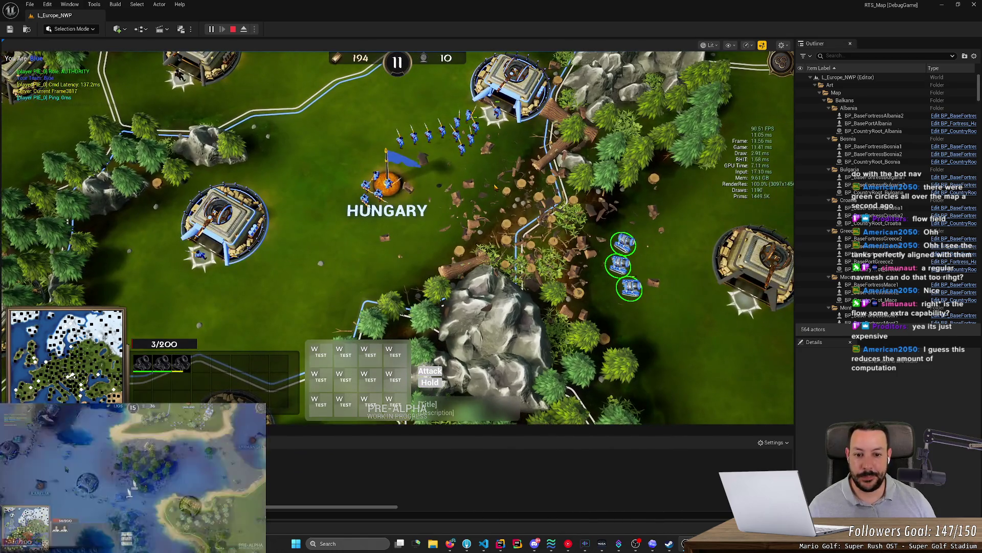
scroll(496, 186, "up", 2)
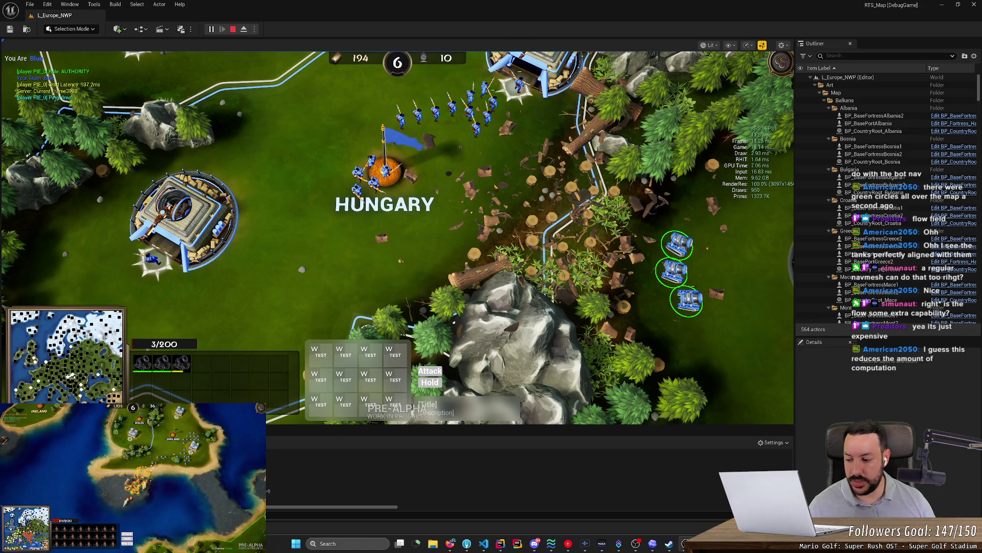
scroll(398, 237, "down", 3)
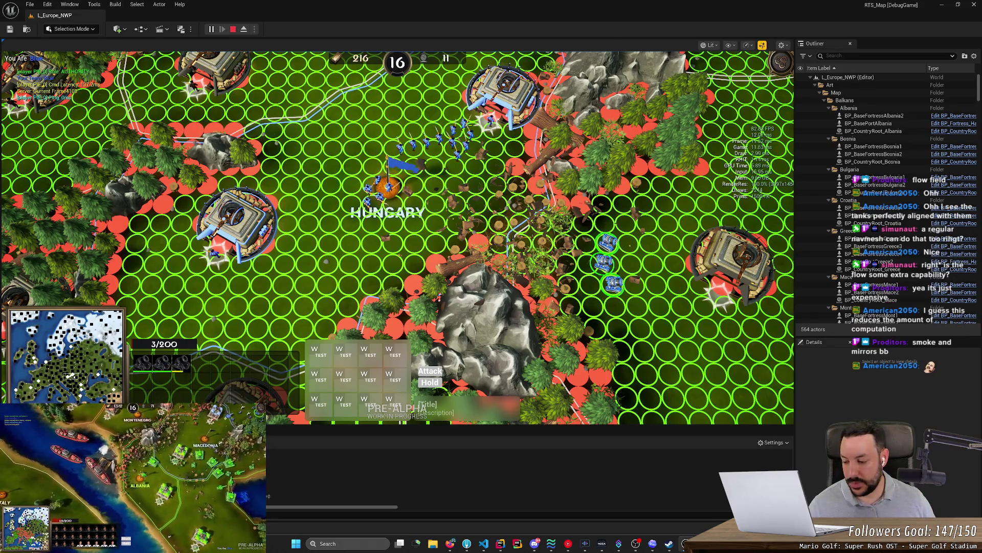
- Order the three tanks north to Hungary's flag
scroll(398, 237, "down", 5)
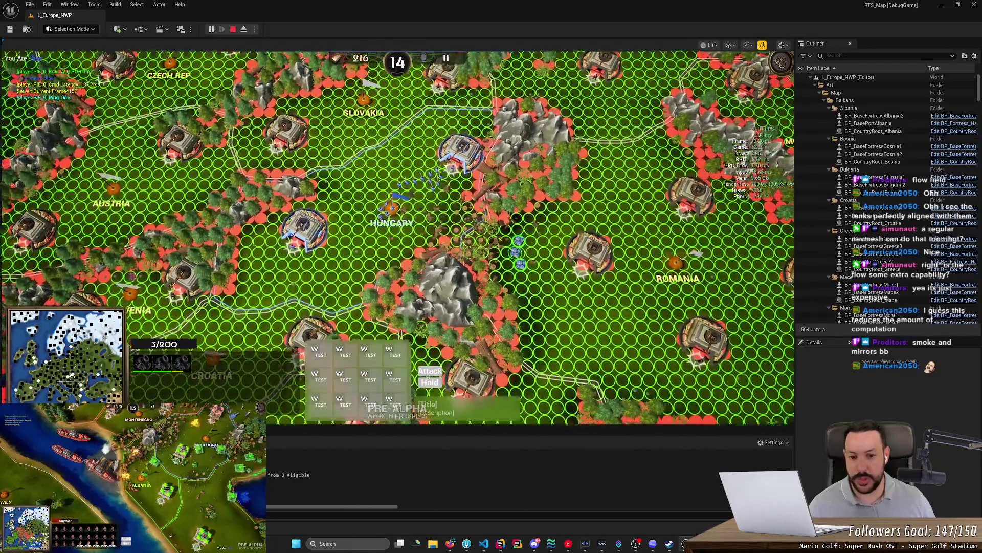
scroll(392, 220, "up", 5)
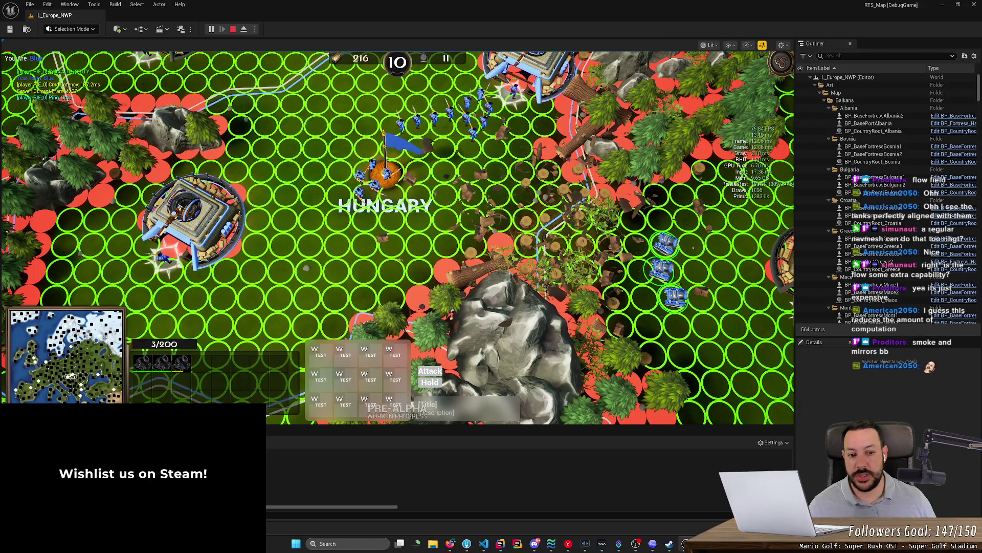
key("w")
key("a")
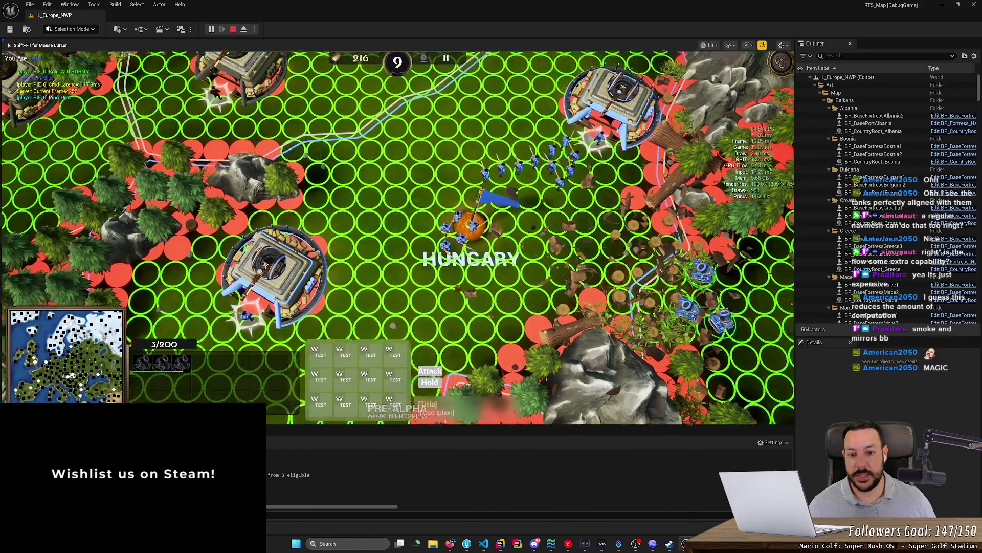
scroll(397, 235, "down", 3)
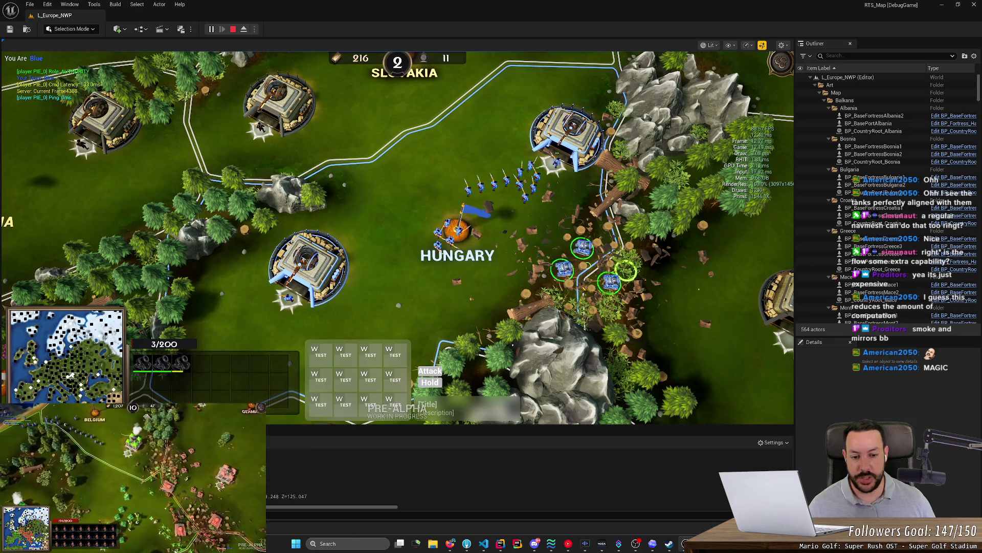
right_click(465, 292)
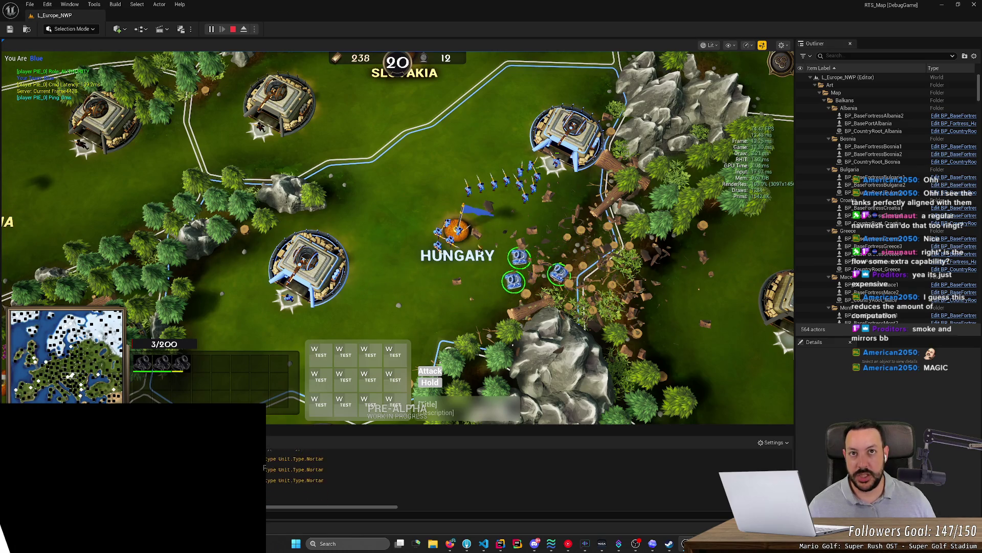
right_click(509, 233)
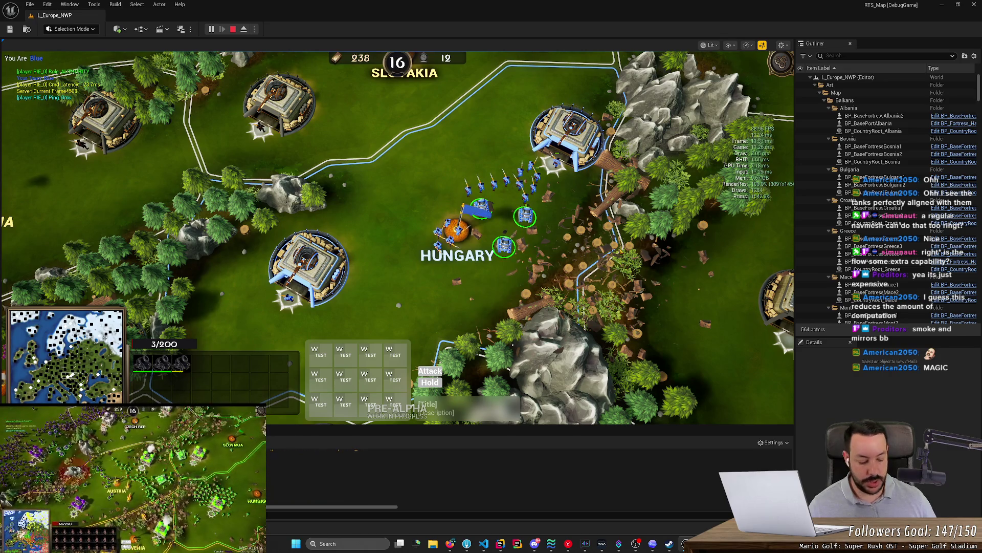
- Hide the circle grid overlay and pan the view out toward Germany
key("g")
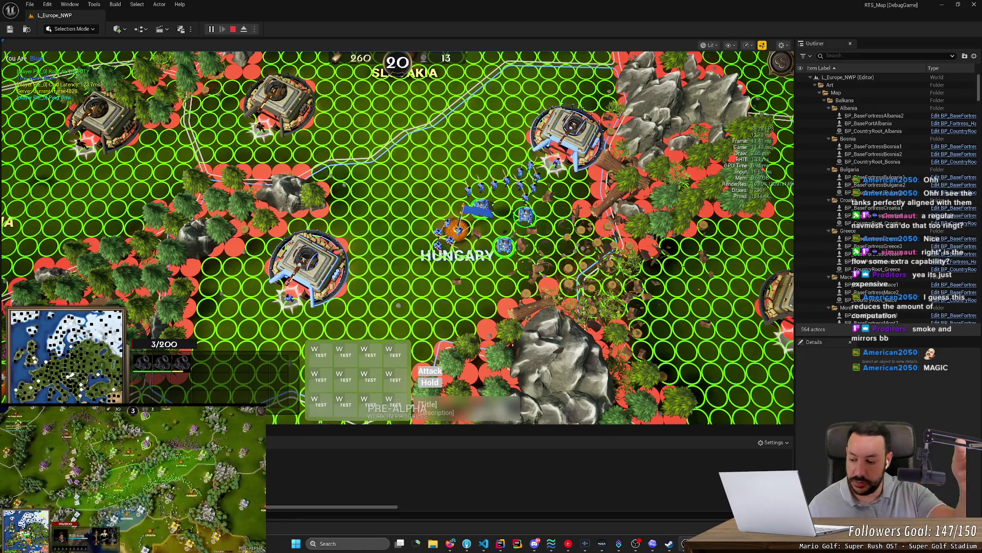
scroll(397, 238, "down", 3)
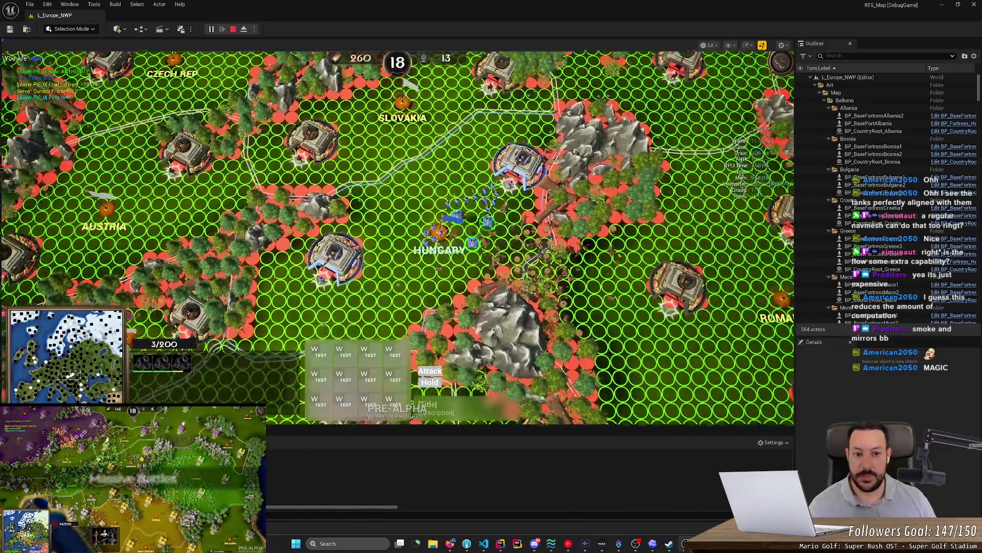
key("w")
key("a")
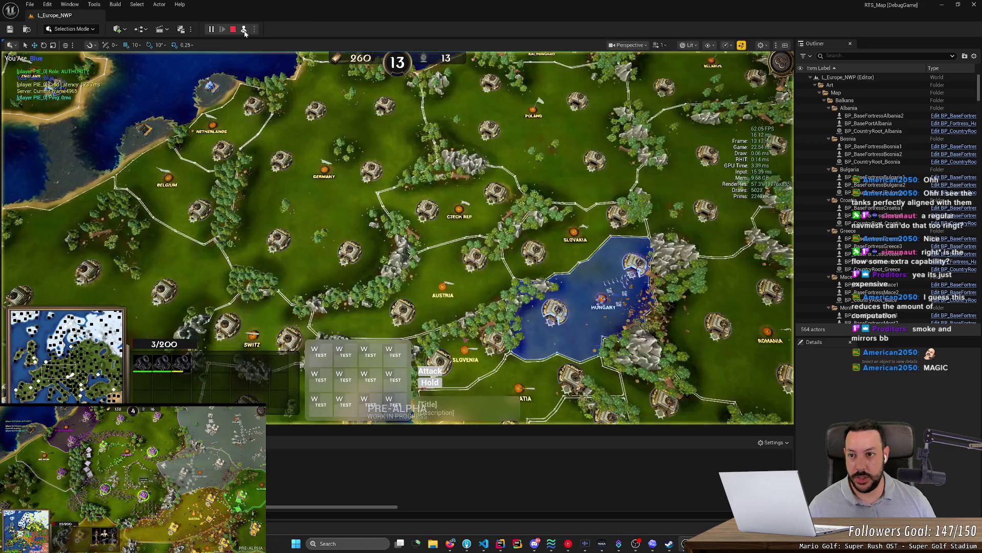
left_click(243, 29)
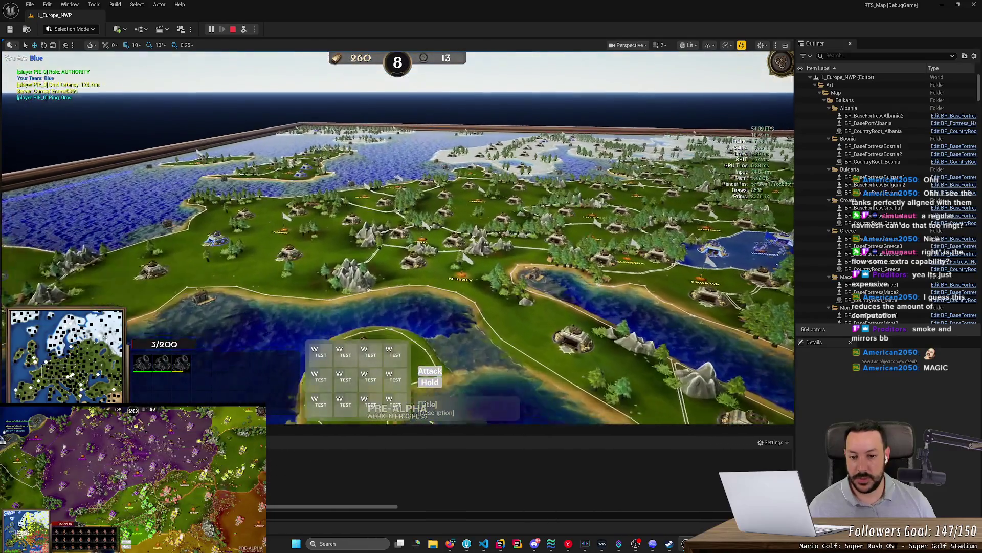
scroll(526, 304, "up", 5)
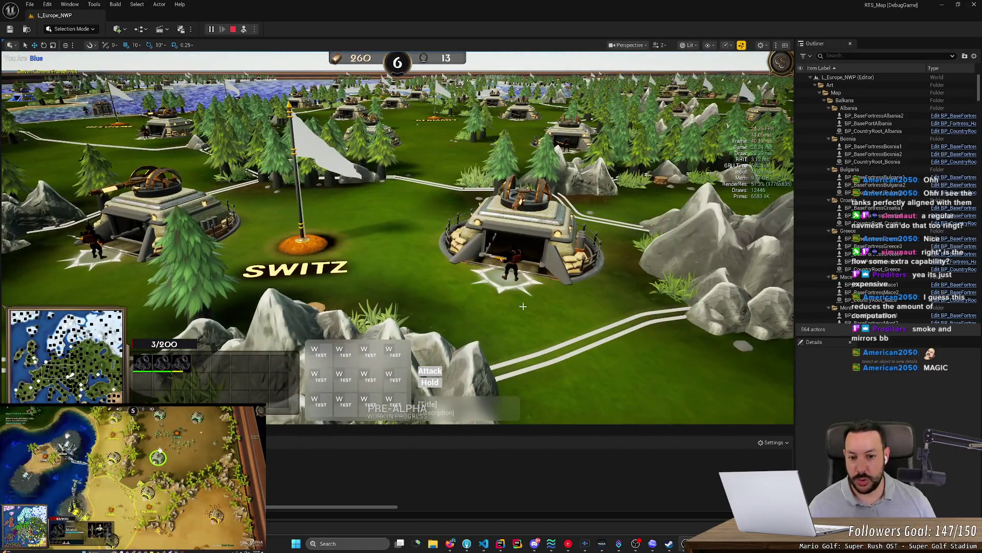
scroll(540, 325, "down", 3)
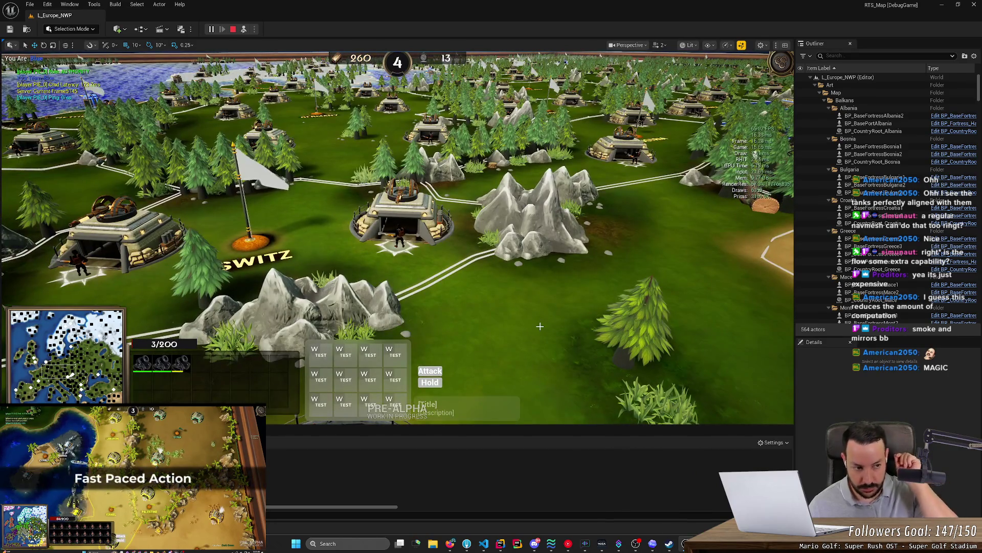
scroll(540, 326, "down", 5)
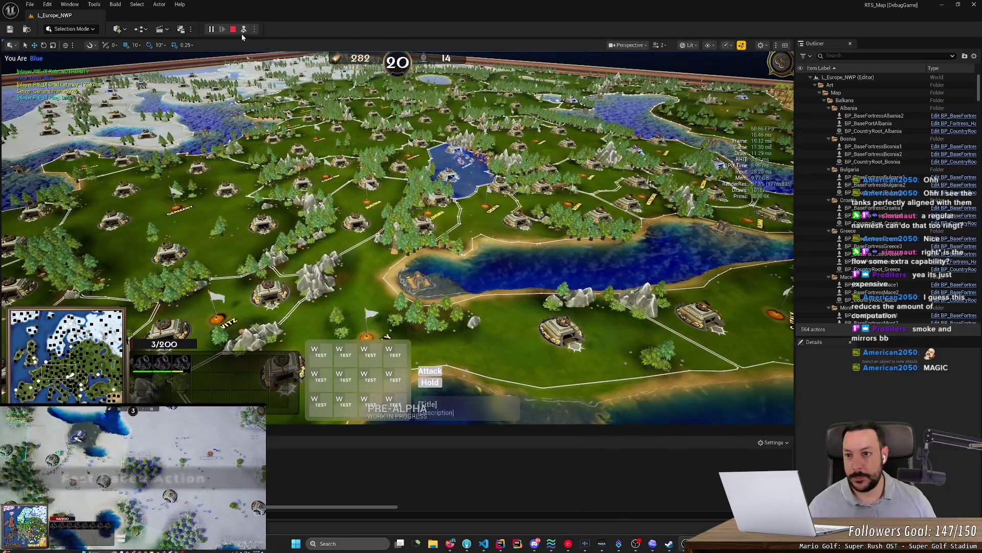
left_click(243, 29)
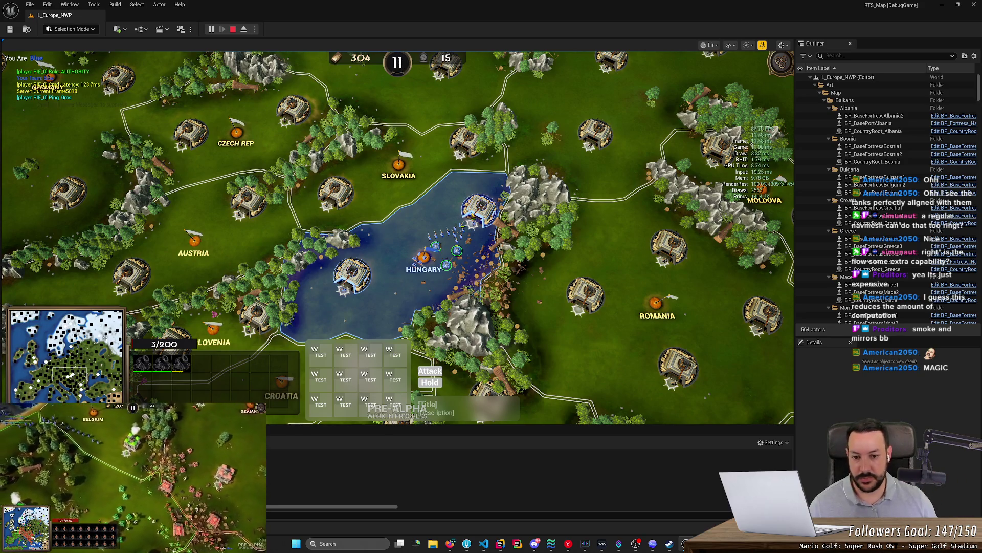
- Select the infantry and fortress, place the fortress rally point, and open the Pause menu
scroll(500, 290, "up", 3)
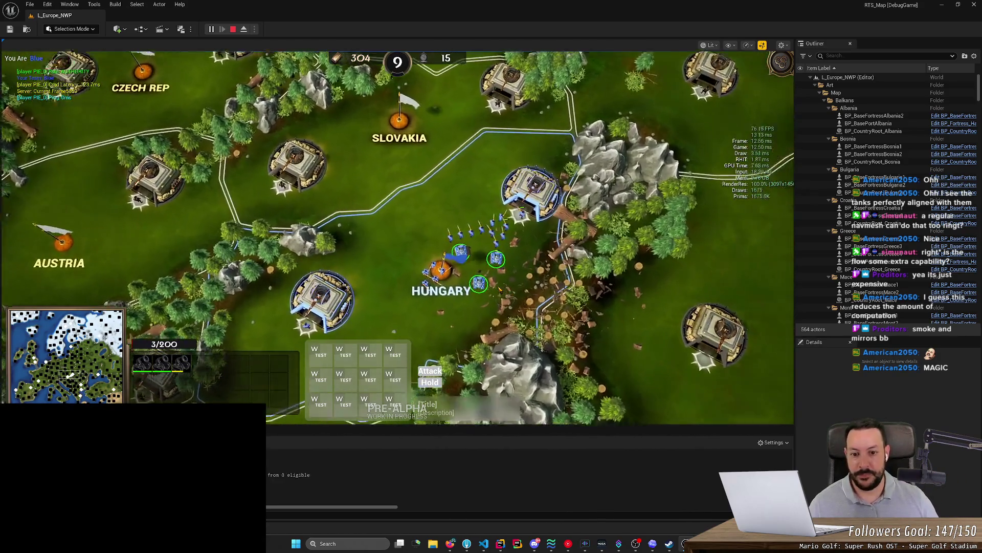
left_click_drag(422, 207, 542, 302)
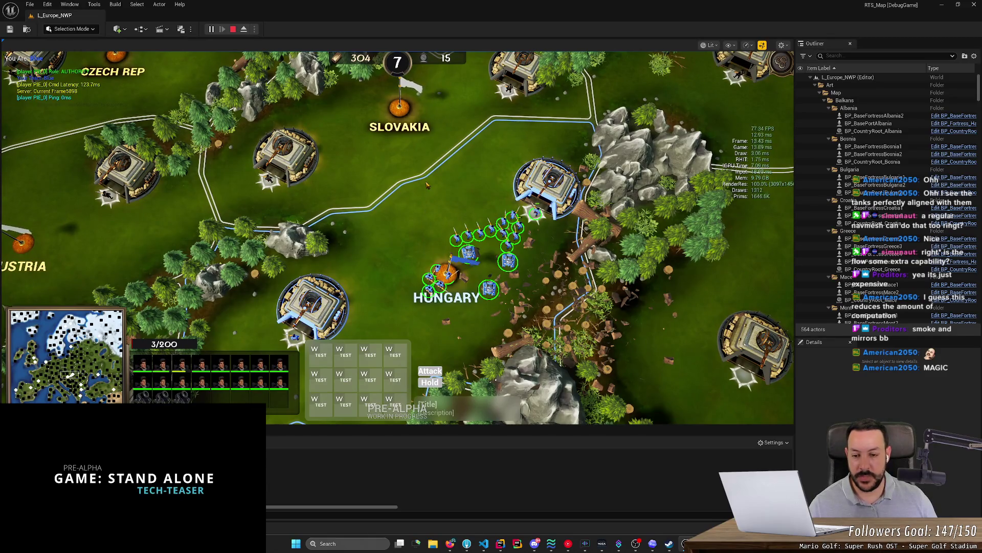
left_click(402, 243)
right_click(403, 243)
scroll(402, 243, "up", 3)
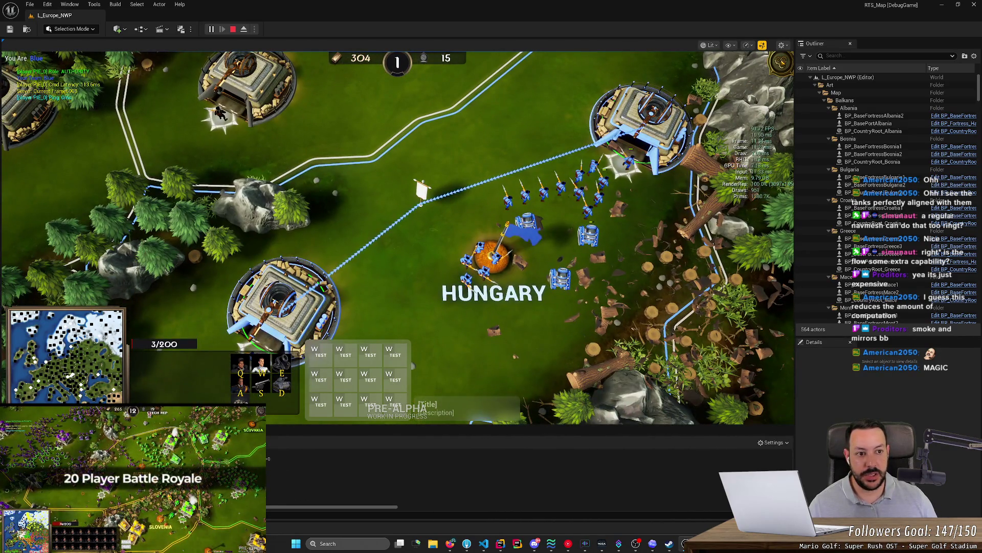
left_click(781, 62)
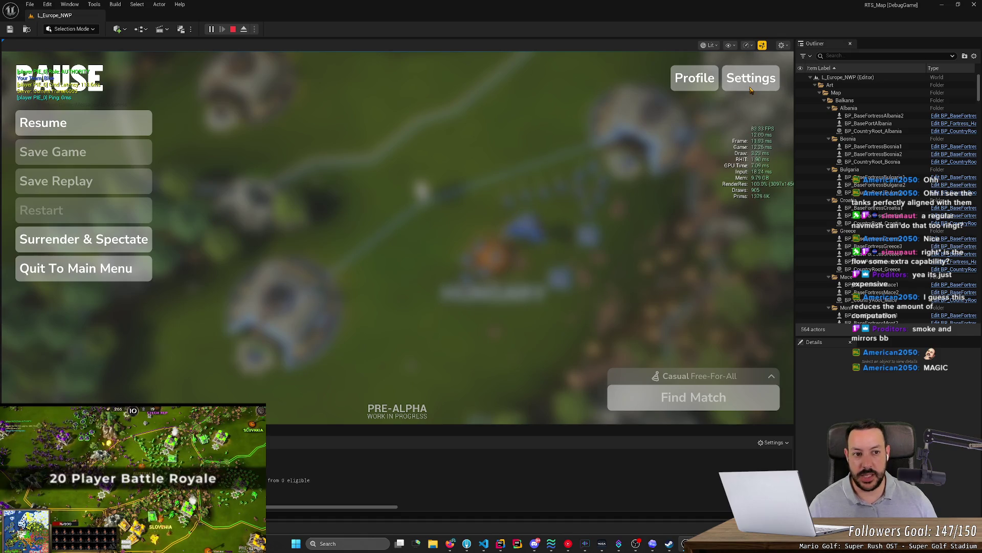
- Look at the Interface settings from the pause menu, then resume the game
key("Escape")
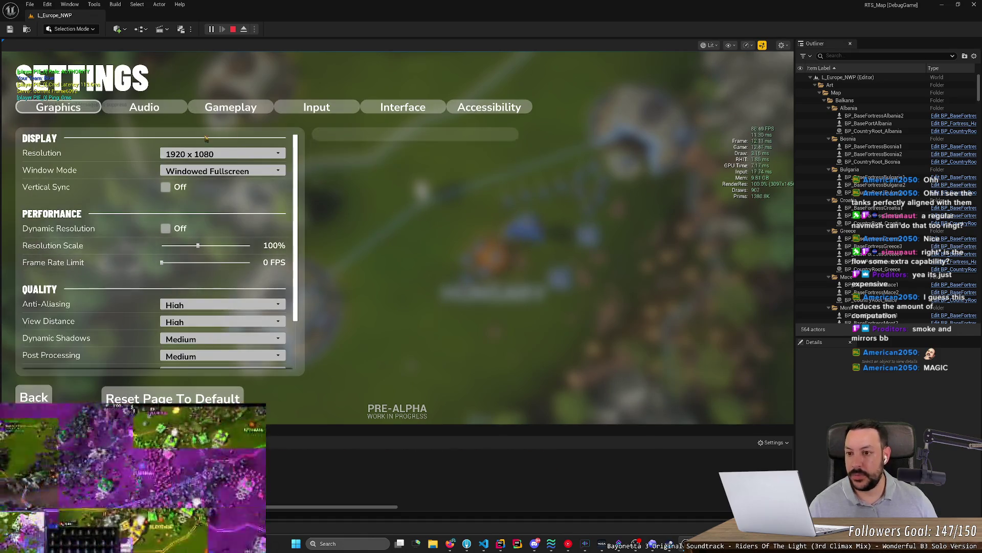
left_click(403, 107)
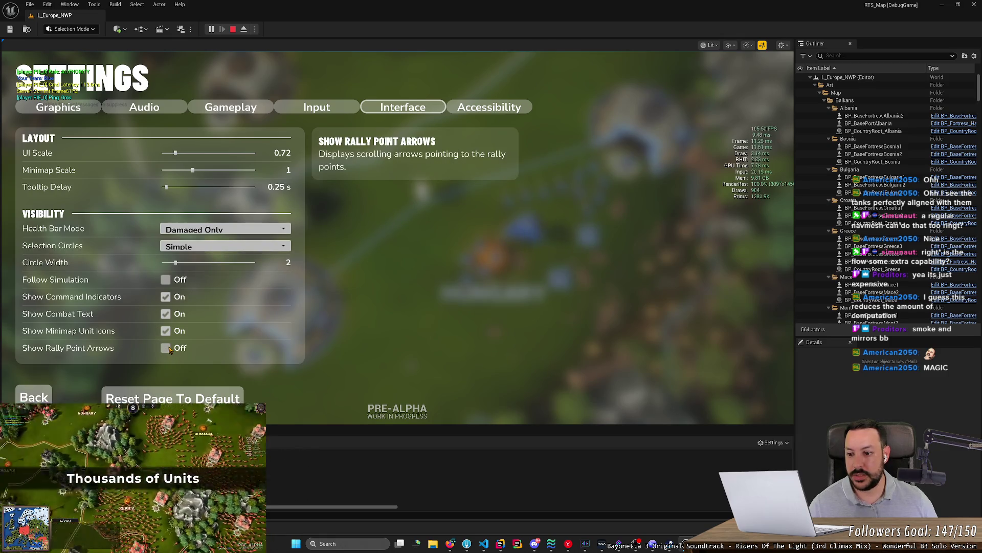
left_click(37, 399)
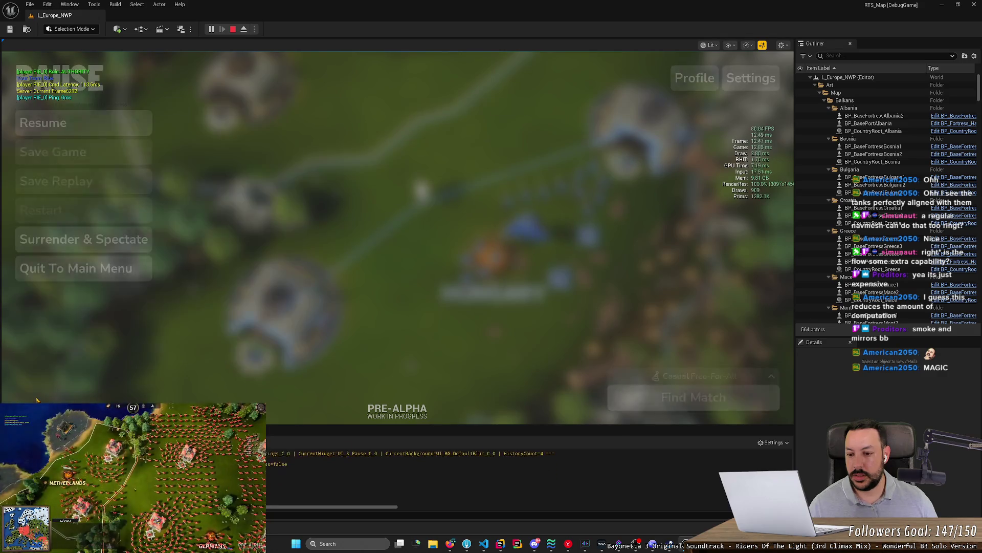
left_click(88, 134)
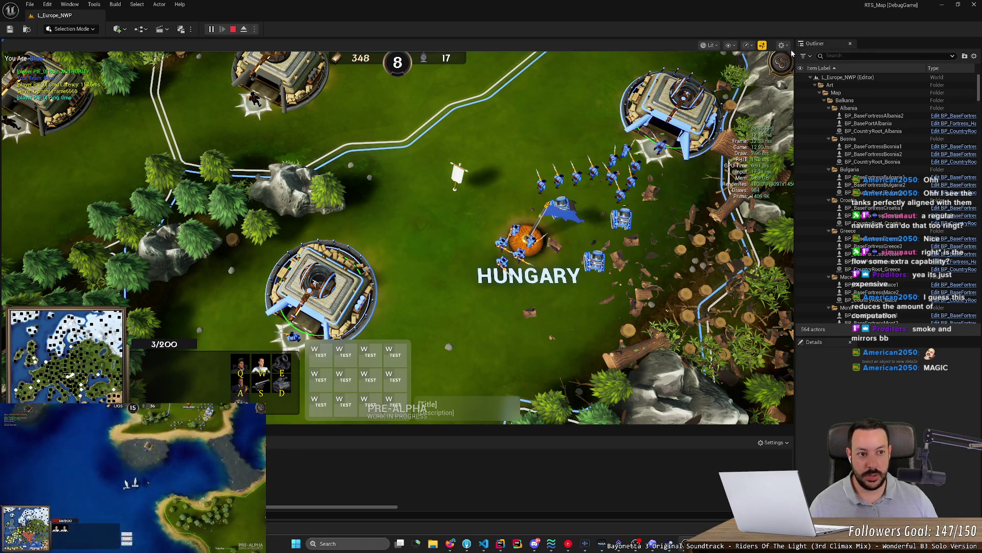
- Enable Show Rally Point Arrows in the Interface settings and stop the play session
key("Escape")
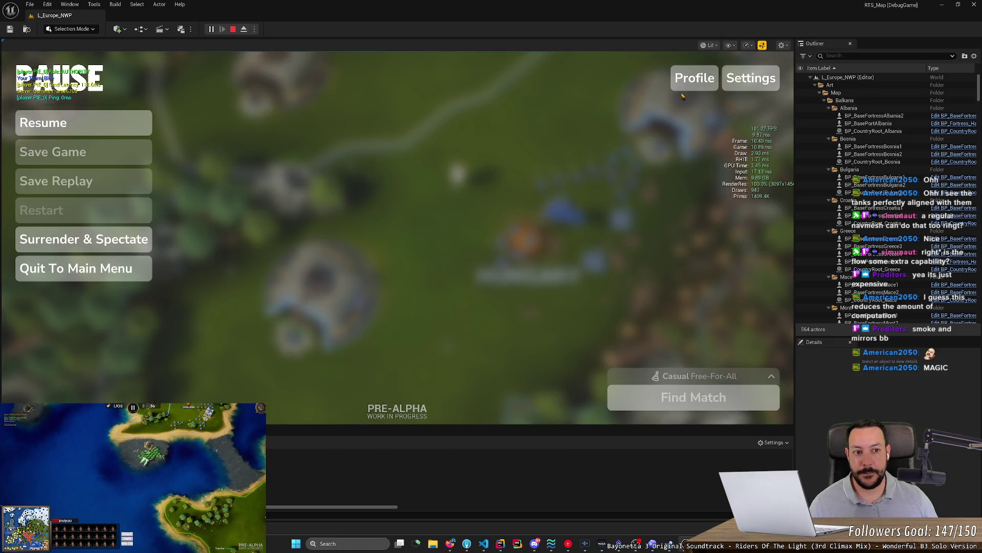
left_click(751, 77)
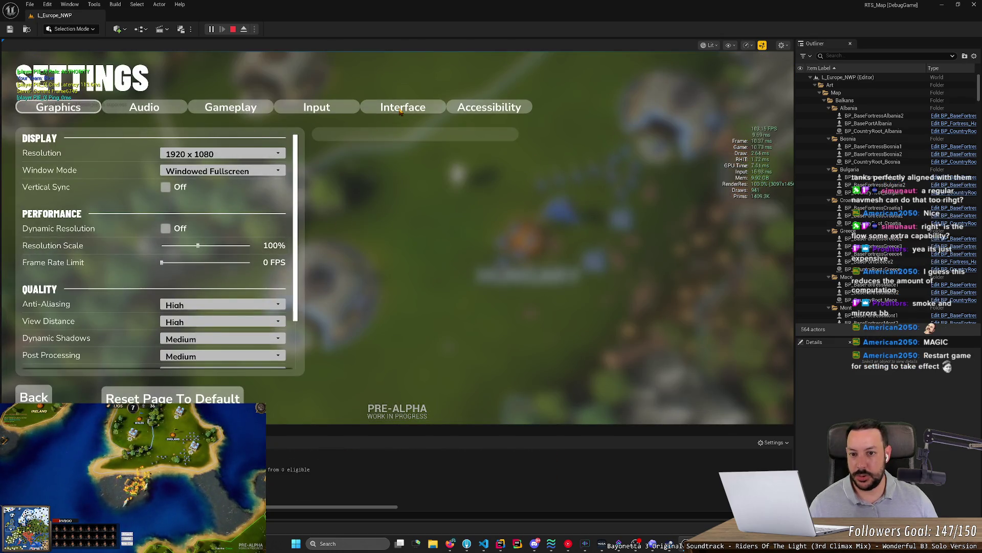
left_click(403, 107)
left_click(166, 348)
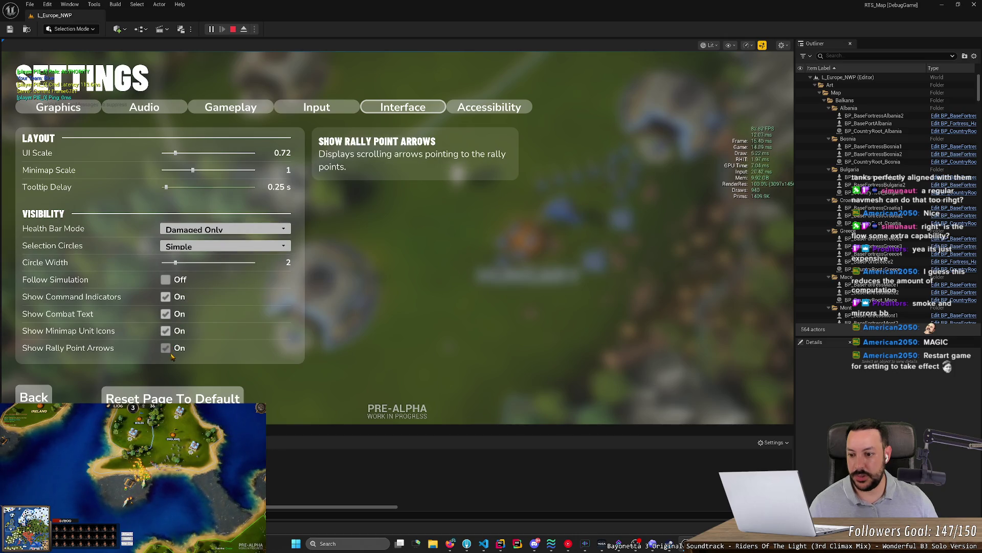
key("Escape")
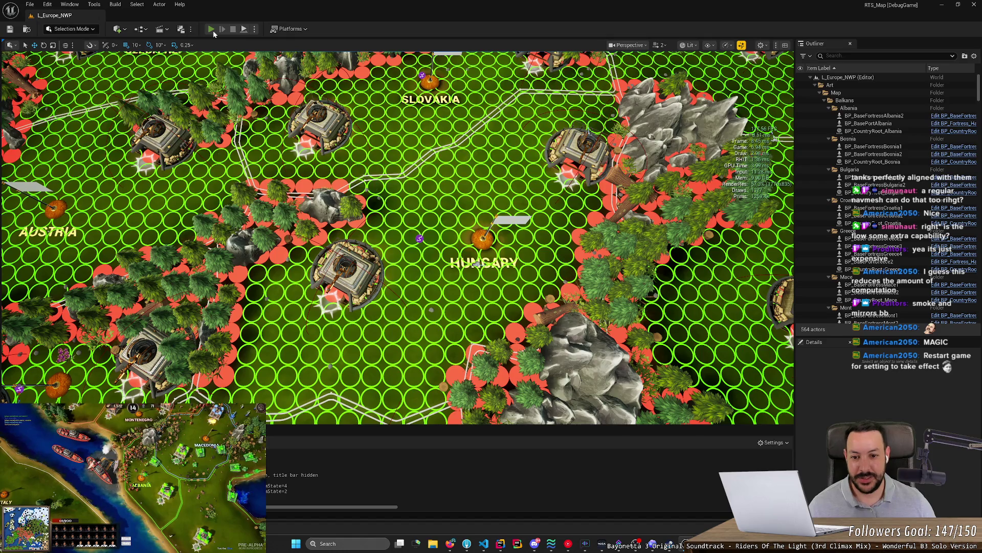
- Start play, set a fortress rally point near Hungary, stop, and start play again
left_click(212, 29)
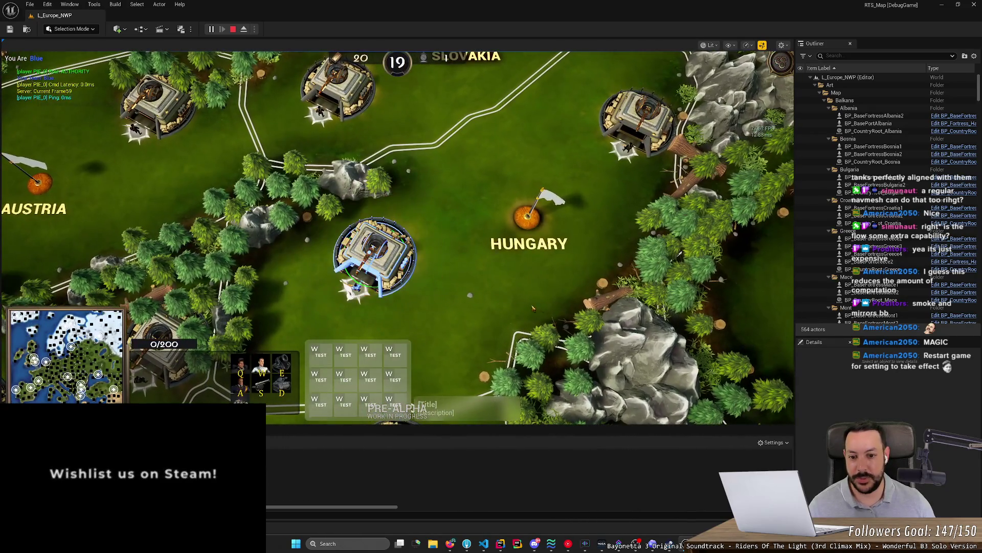
right_click(548, 298)
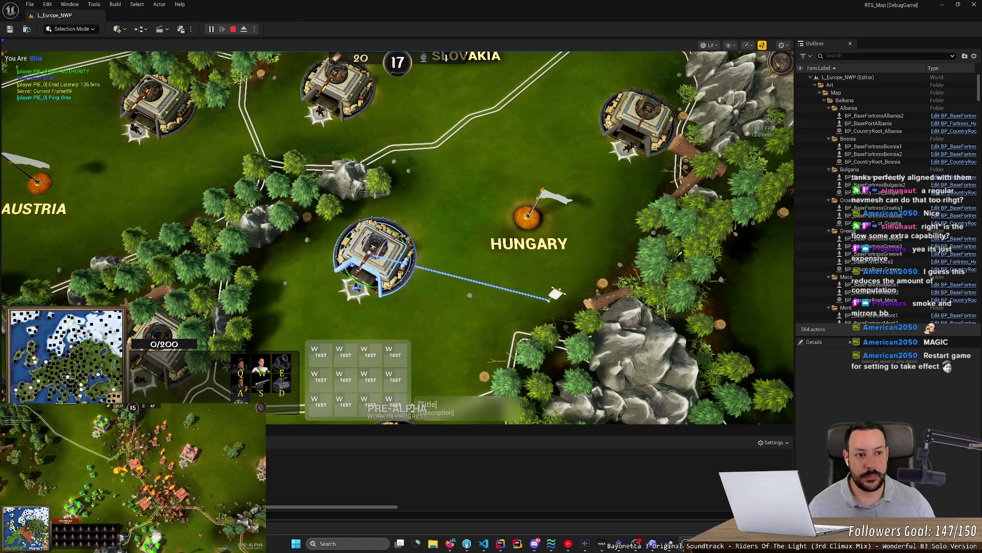
key("Escape")
key("Escape")
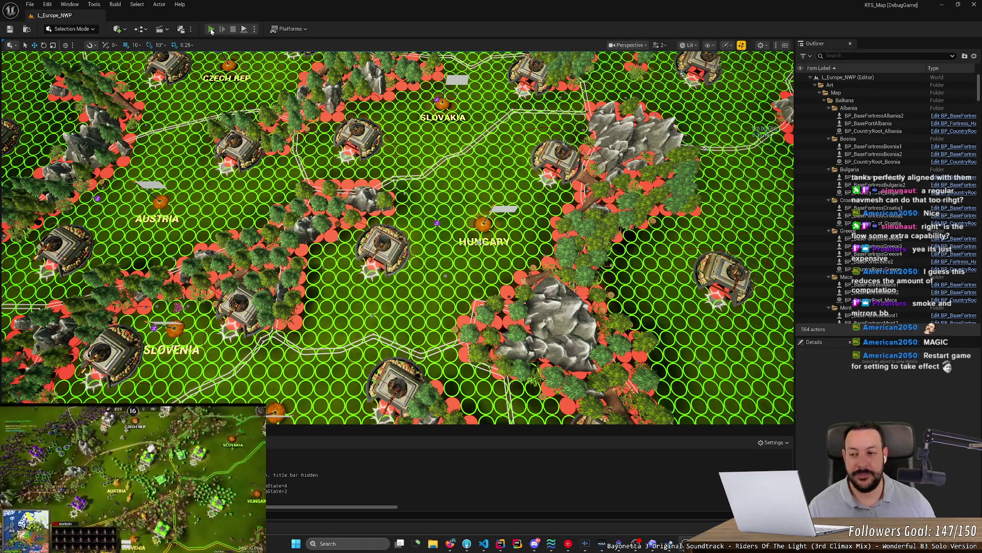
left_click(211, 30)
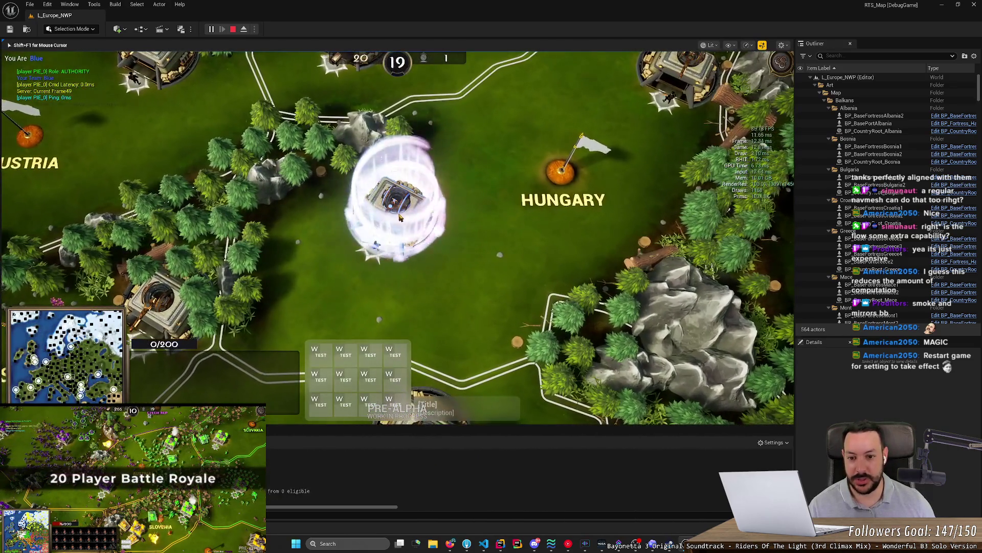
- Untick Show Rally Point Arrows in Interface settings, resume the game, and switch to Rider
key("Escape")
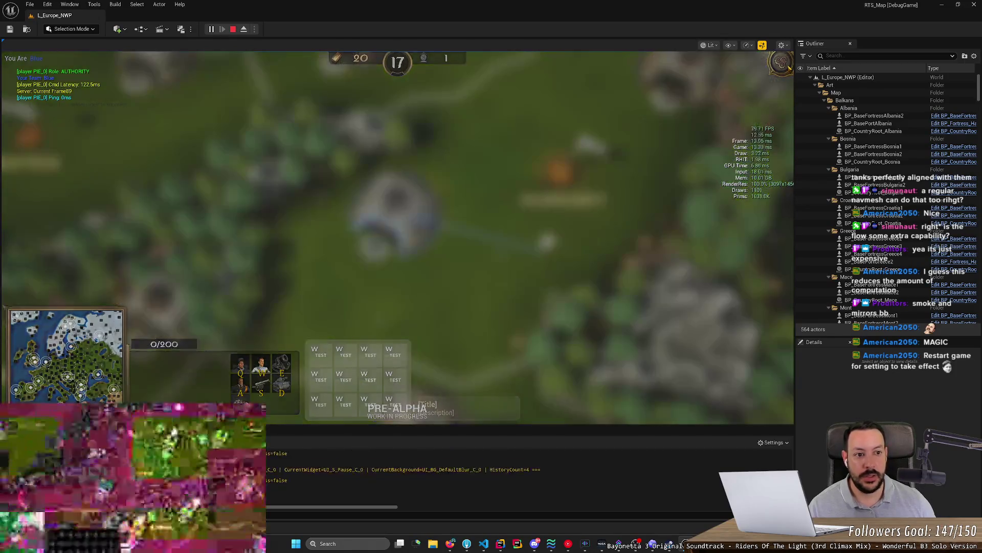
left_click(750, 79)
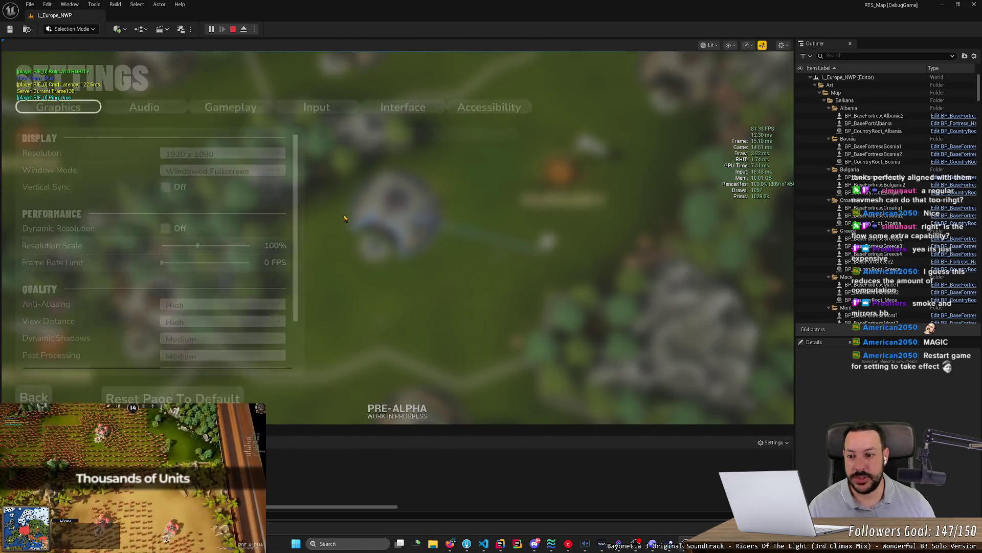
left_click(403, 107)
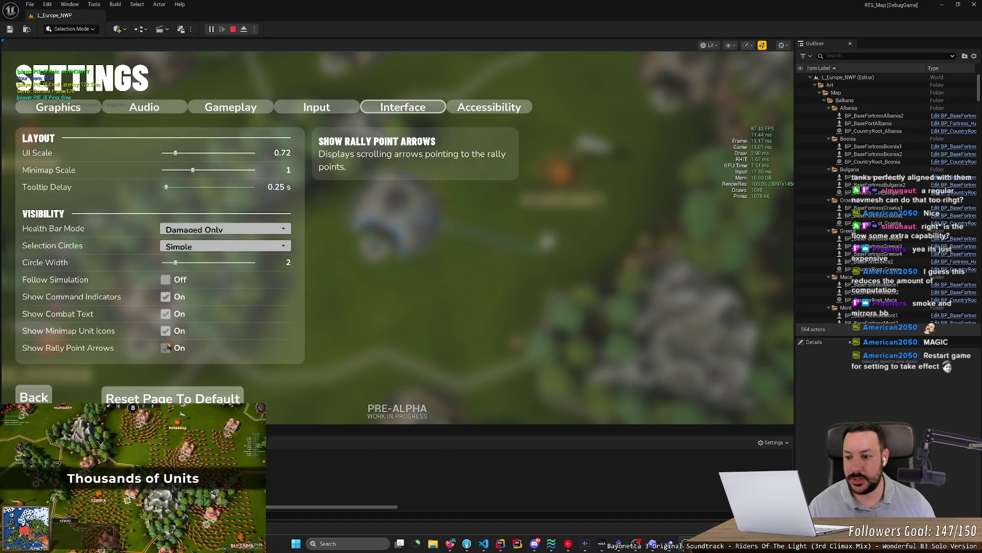
left_click(165, 348)
left_click(33, 397)
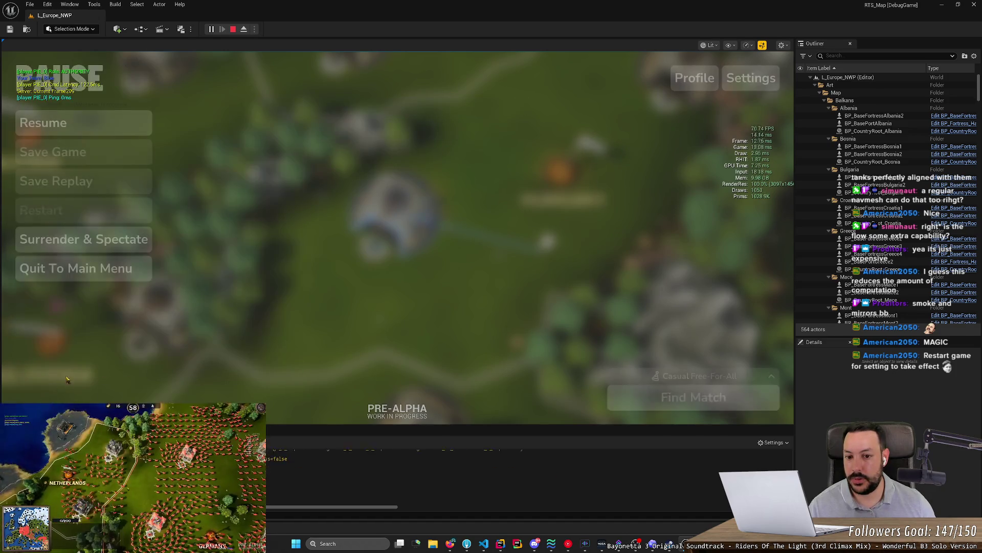
left_click(77, 123)
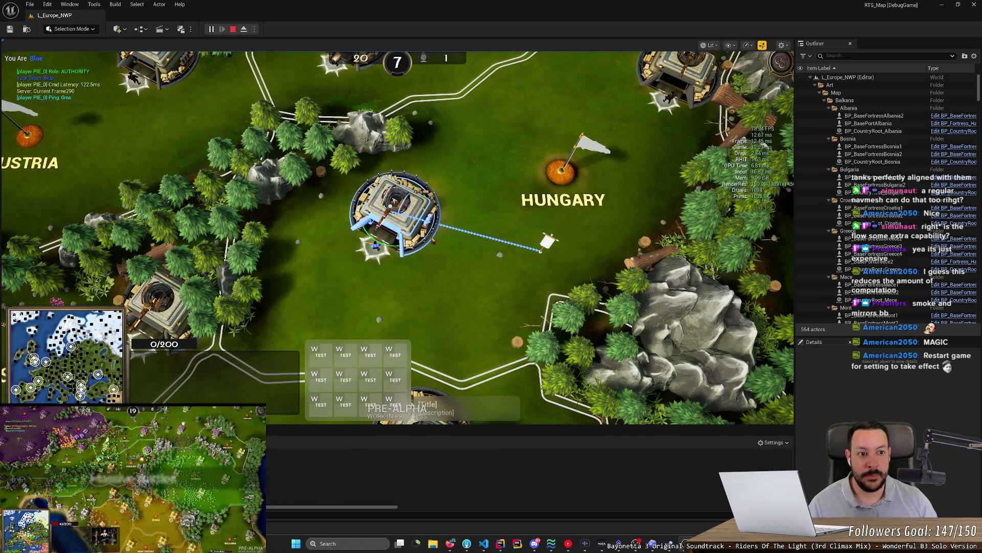
left_click(500, 543)
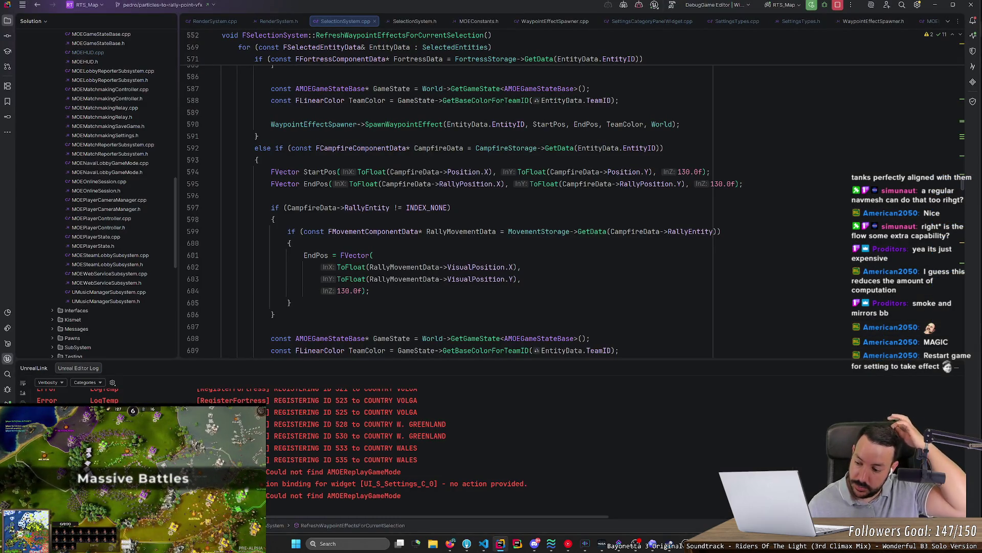
- Attach Rider's debugger to the running Unreal Editor
scroll(445, 204, "up", 5)
scroll(445, 204, "up", 4)
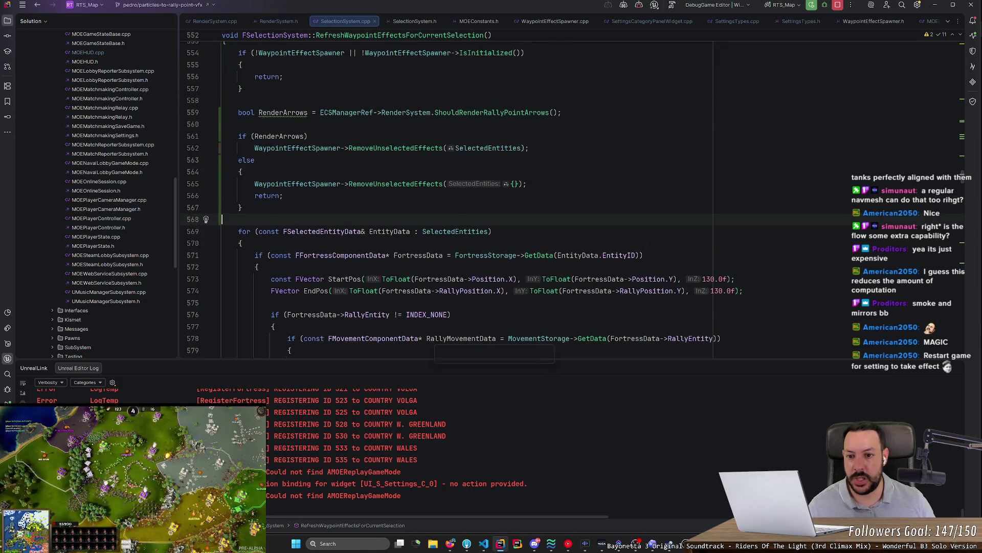
scroll(445, 205, "up", 3)
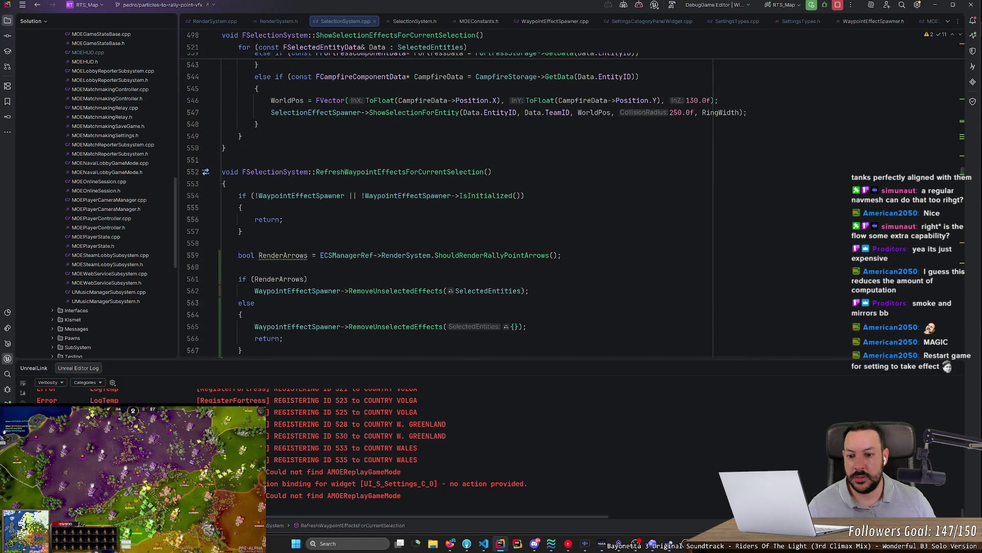
scroll(445, 204, "down", 2)
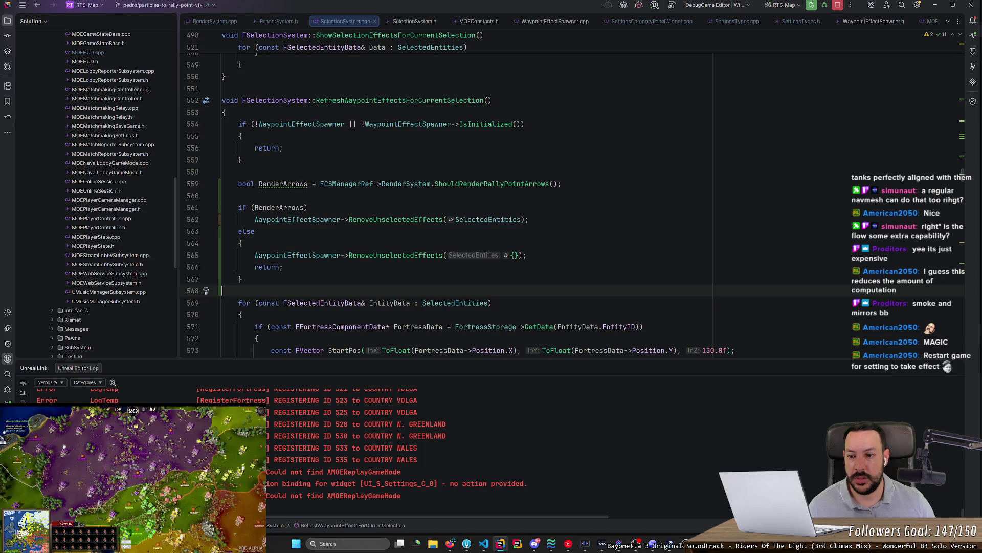
left_click(195, 256)
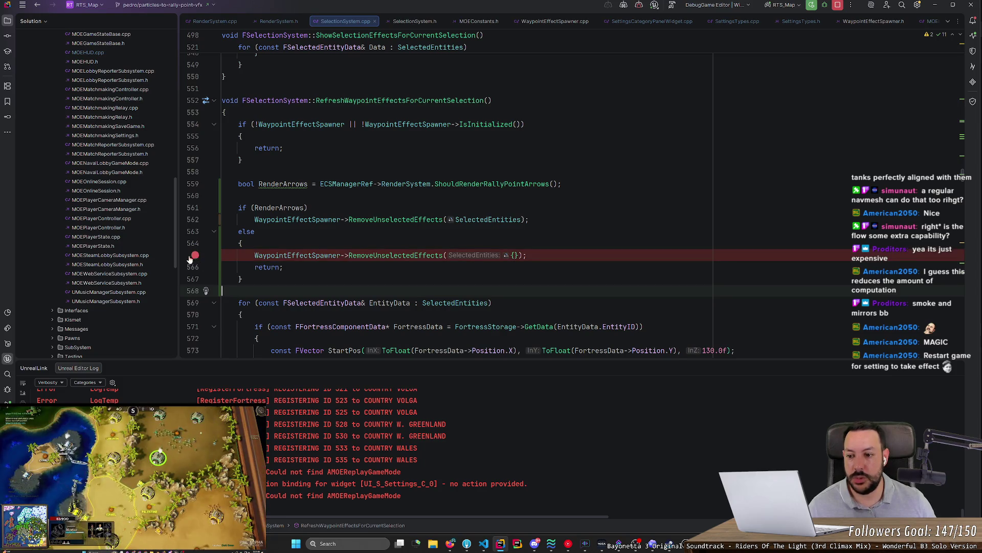
left_click(194, 256)
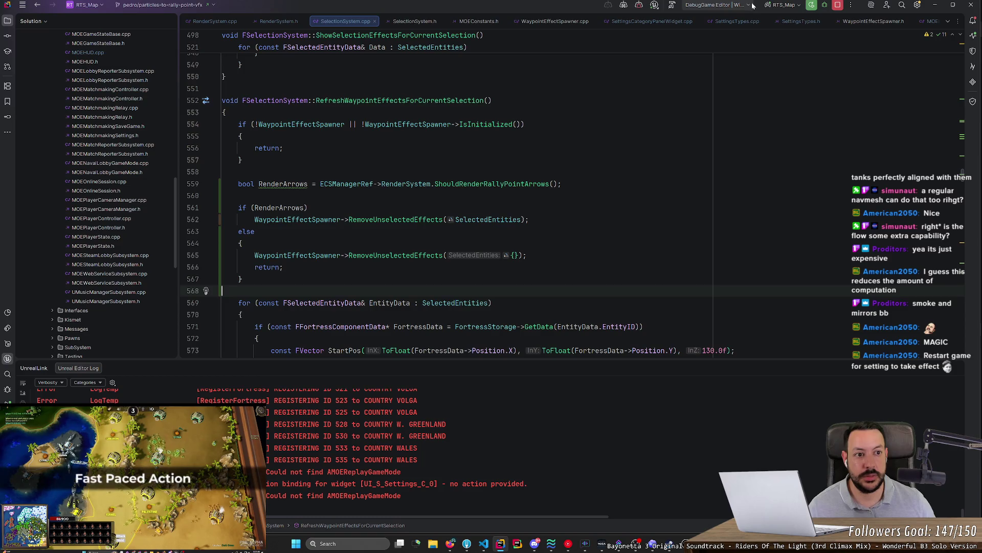
left_click(655, 6)
left_click(670, 33)
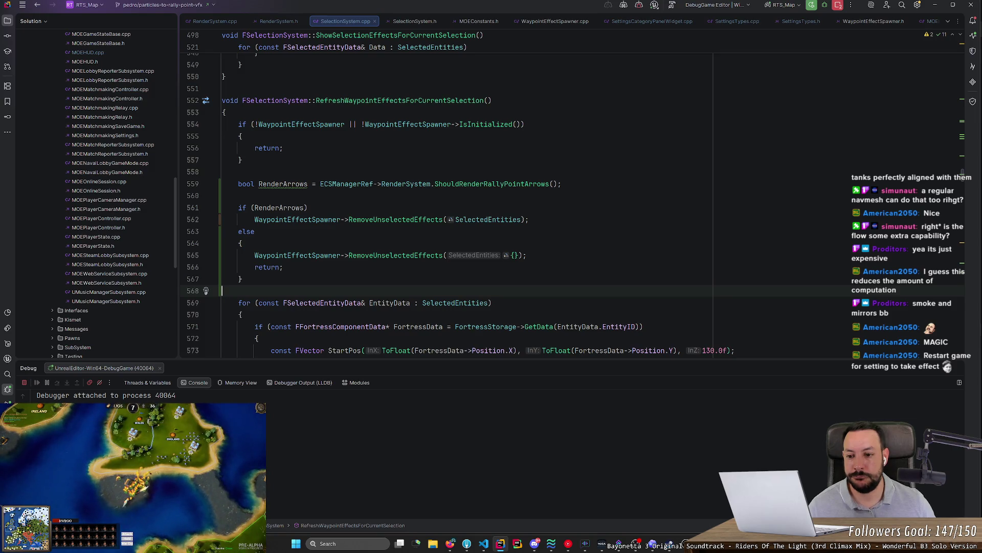
- Set a breakpoint on line 565's RemoveUnselectedEffects call and return to the game
scroll(571, 205, "down", 10)
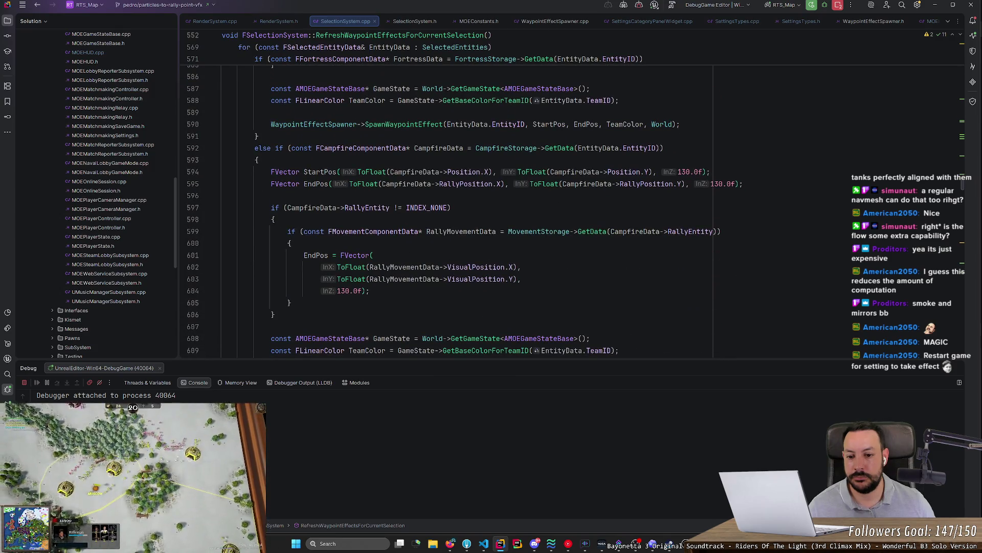
scroll(461, 210, "down", 5)
scroll(461, 215, "up", 15)
scroll(461, 215, "up", 3)
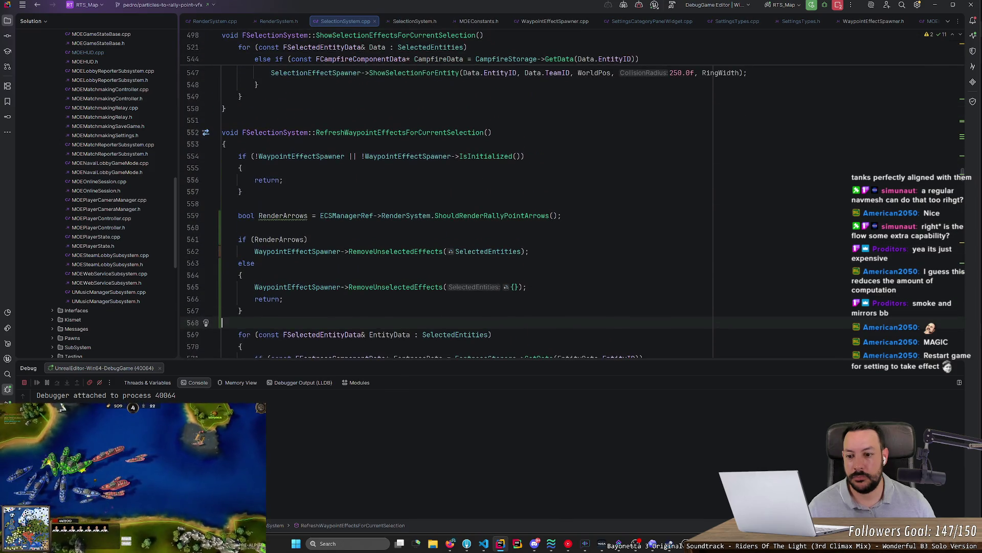
left_click(195, 287)
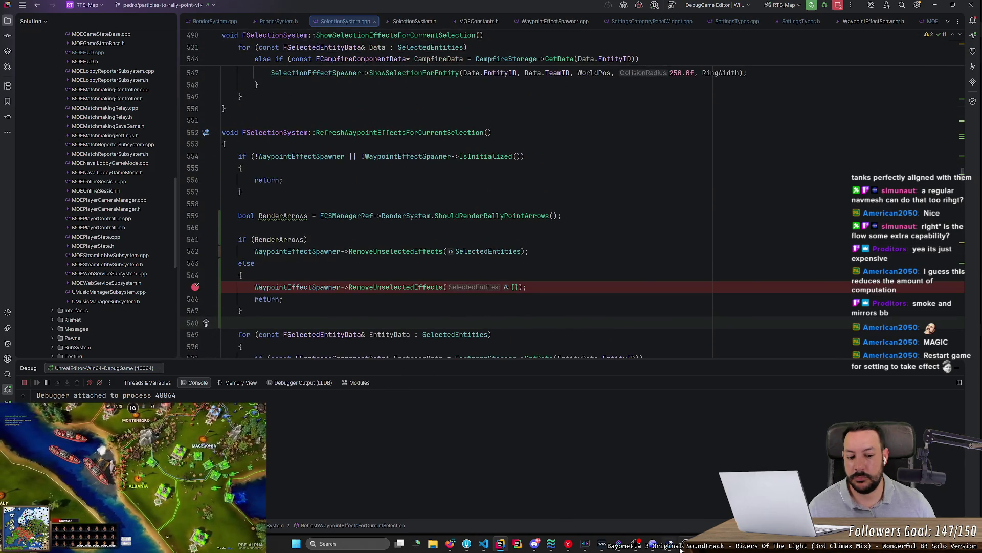
key("alt+Tab")
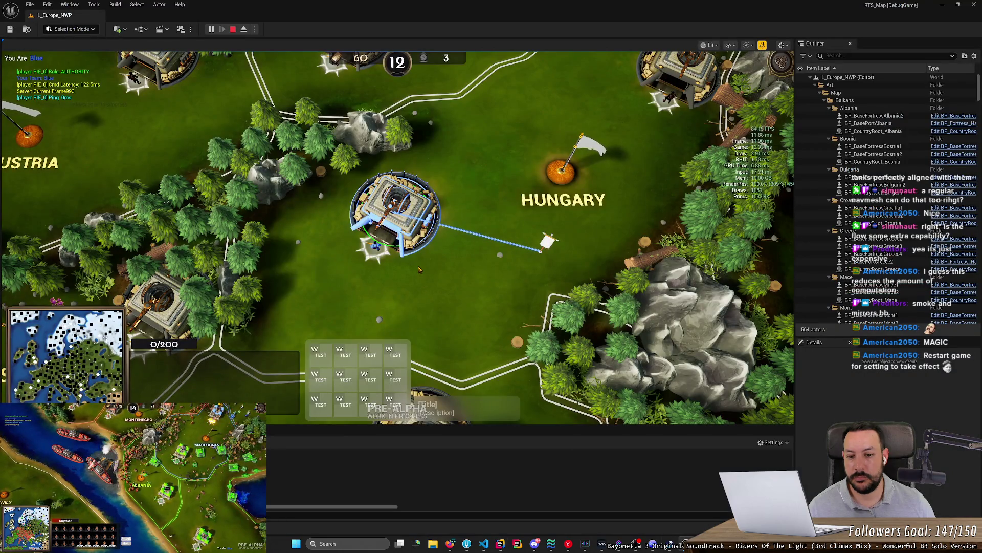
- Click in the game viewport to refresh the selection and hit the line 565 breakpoint
left_click(418, 269)
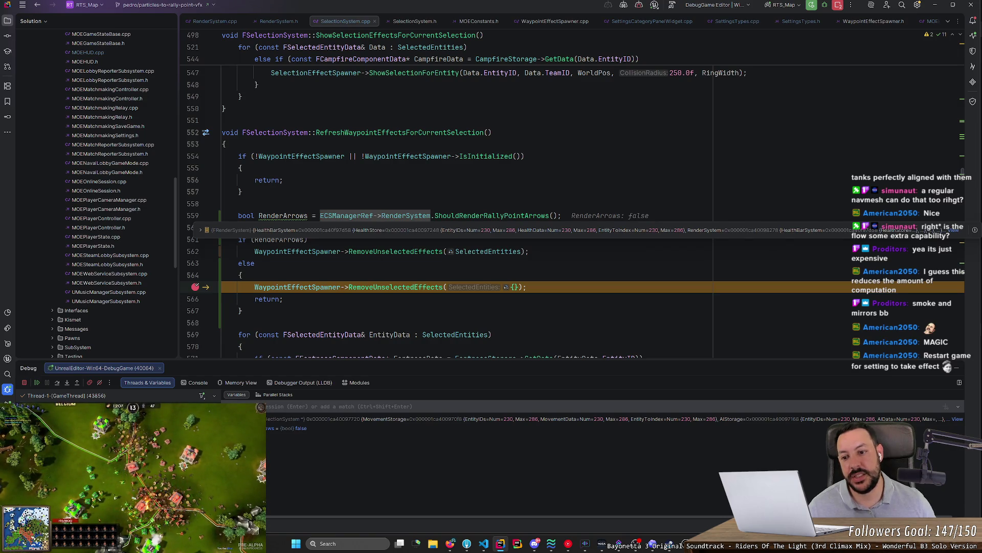
- Remove the line 565 breakpoint and highlight the RefreshWaypointEffectsForCurrentSelection name
left_click(195, 286)
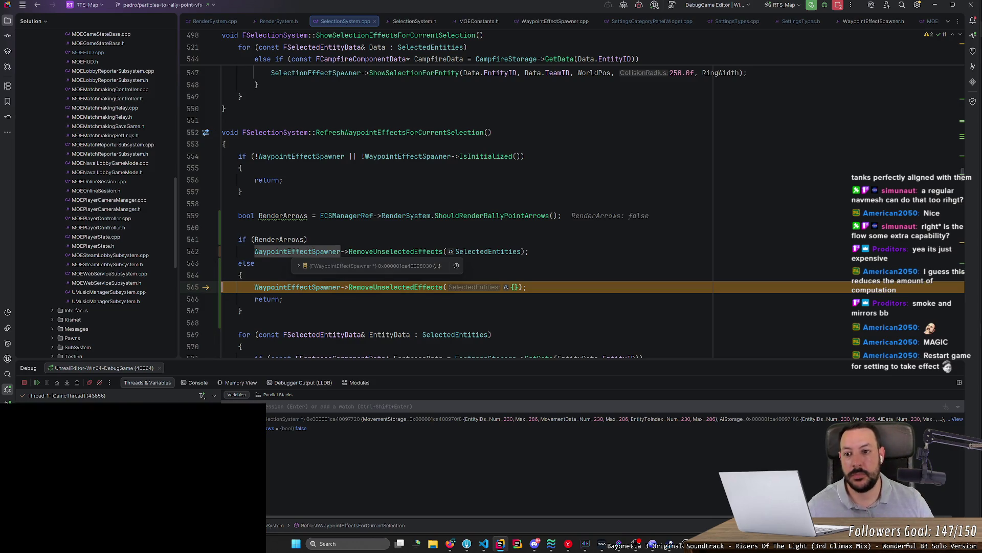
double_click(399, 132)
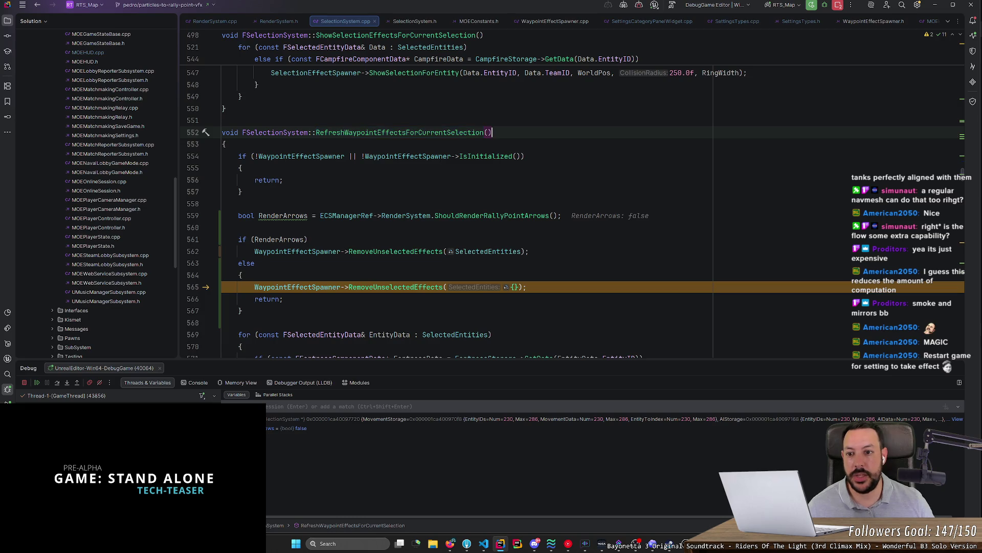
left_click(222, 227)
- Follow the Niagara selection effects check in ShowSelectionEffectsForCurrentSelection into RenderSystem.cpp
scroll(222, 228, "down", 2)
scroll(222, 227, "up", 2)
scroll(222, 205, "down", 1)
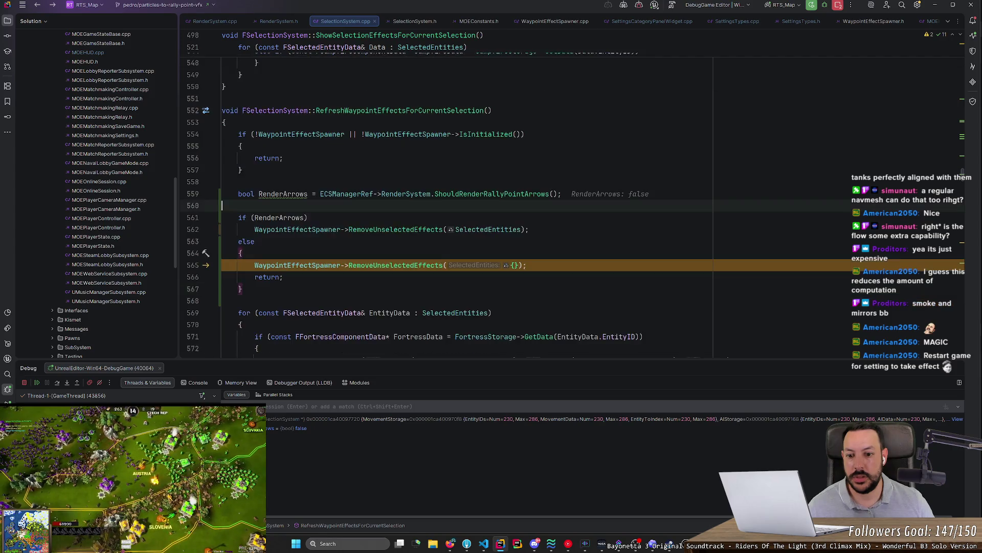
scroll(215, 205, "up", 15)
scroll(215, 205, "down", 5)
scroll(205, 199, "up", 3)
left_click(440, 223, "ctrl")
left_click(452, 160, "ctrl")
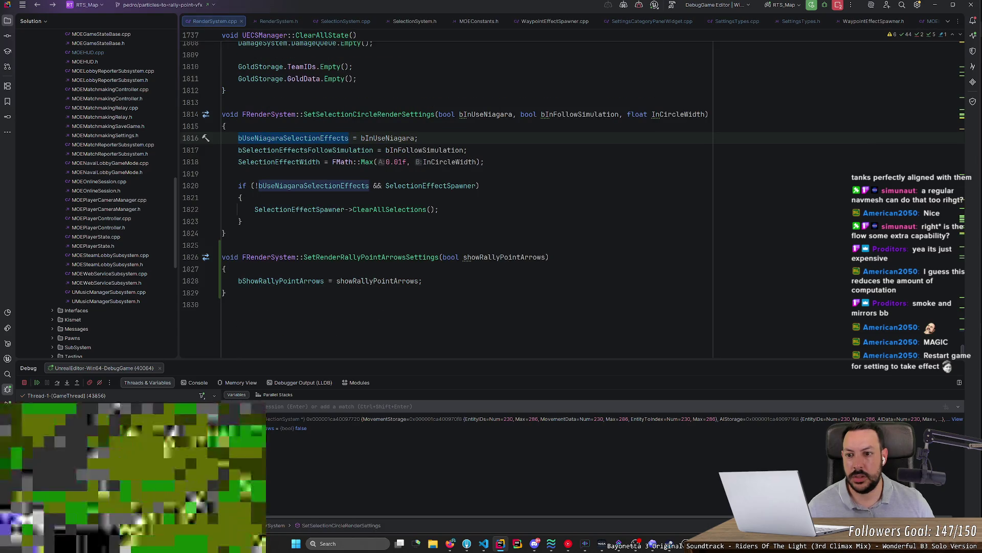
- Find where SetRenderRallyPointArrowsSettings is called in MOEHUD.cpp's HandleCurrentSettingsChanged
mouse_move(429, 186)
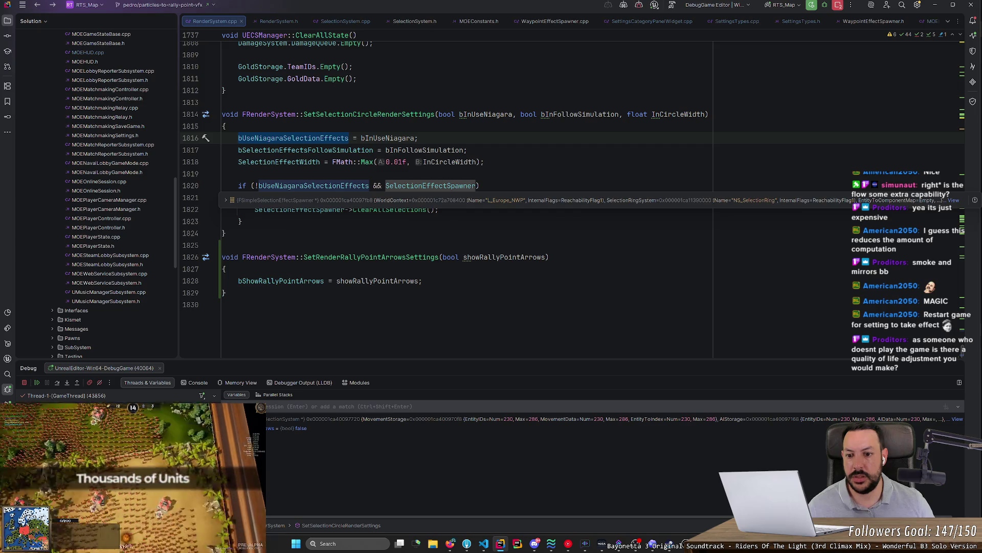
left_click(385, 259, "ctrl")
right_click(349, 161)
left_click(376, 222)
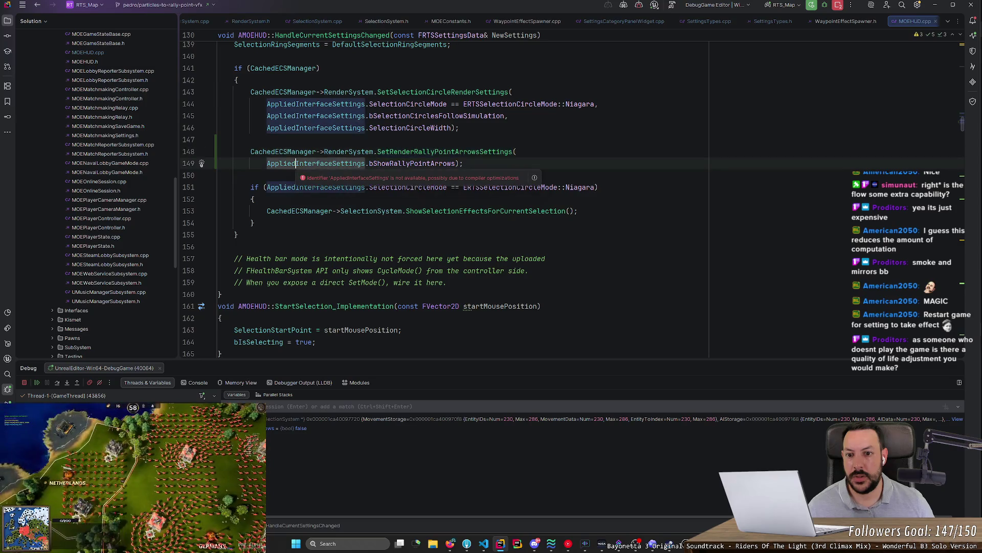
left_click(415, 152)
scroll(457, 156, "up", 2)
- Add a RefreshWaypointEffectsForCurrentSelection line after the rally point arrow settings call
left_click(463, 234)
key("Return")
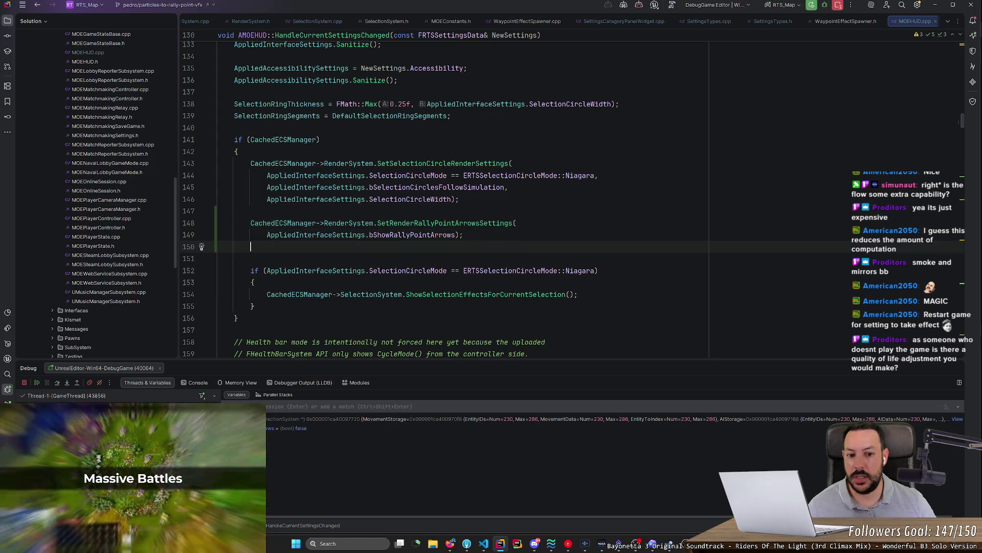
key("Return")
type("RefreshWaypointEffectsForCurrentSelection")
- Prefix the call with 'CachedECSManager->SelectionSystem.' from line 155 and close it with '();'
left_click(333, 305)
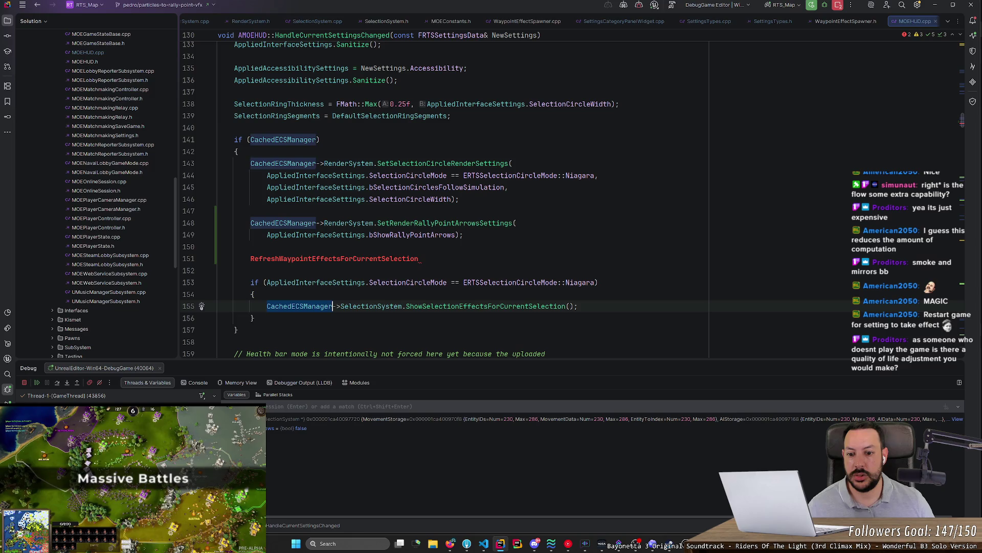
left_click_drag(267, 306, 398, 306)
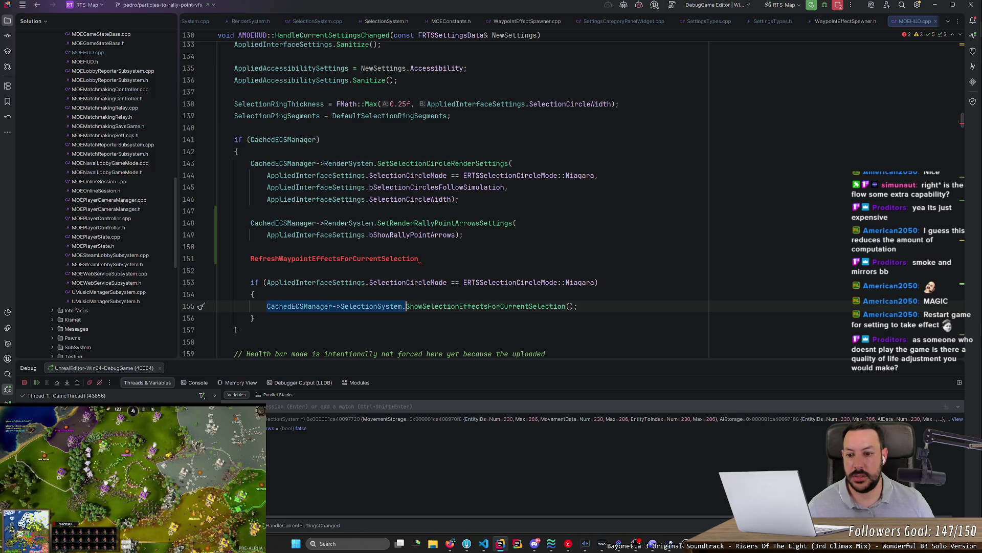
key("ctrl+c")
left_click(251, 259)
key("ctrl+v")
key("End")
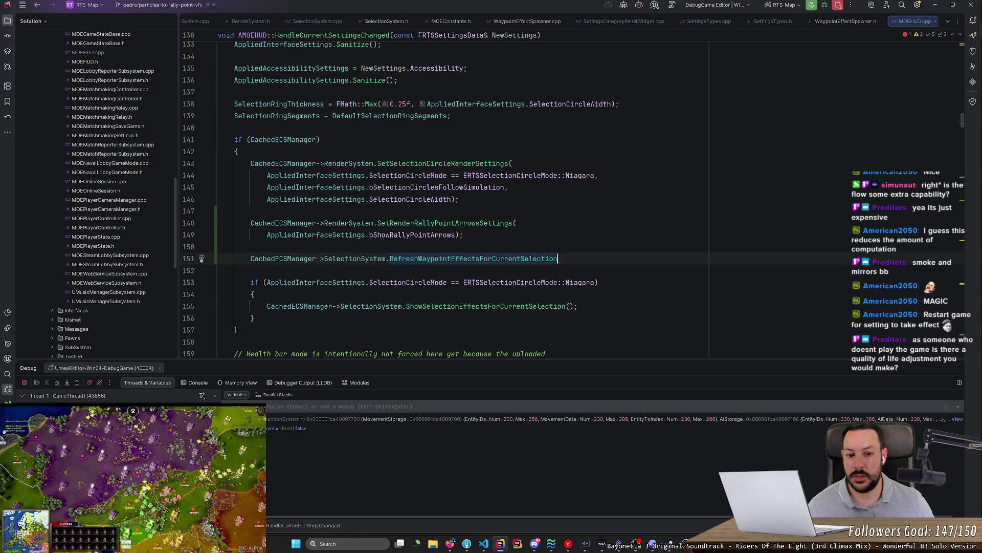
type("();")
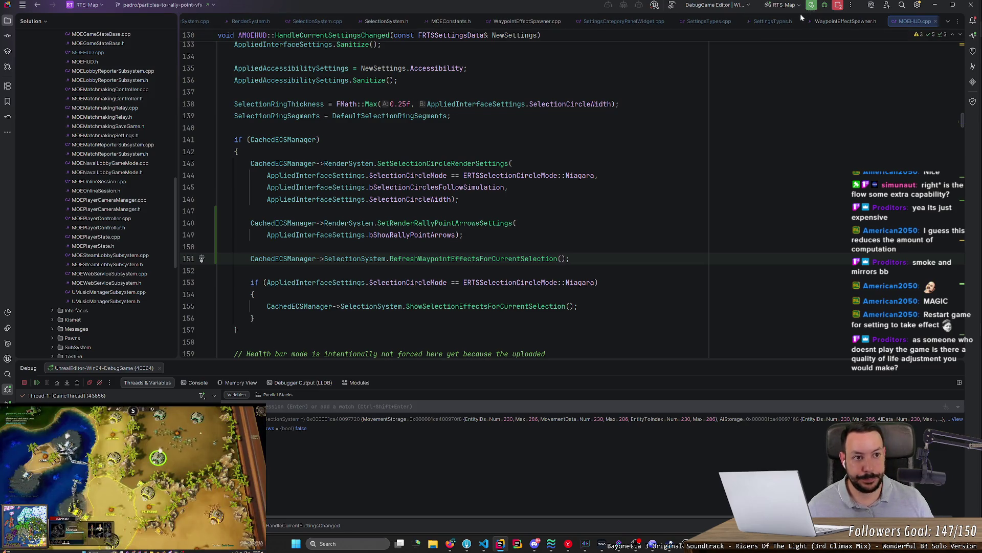
key("ctrl+q")
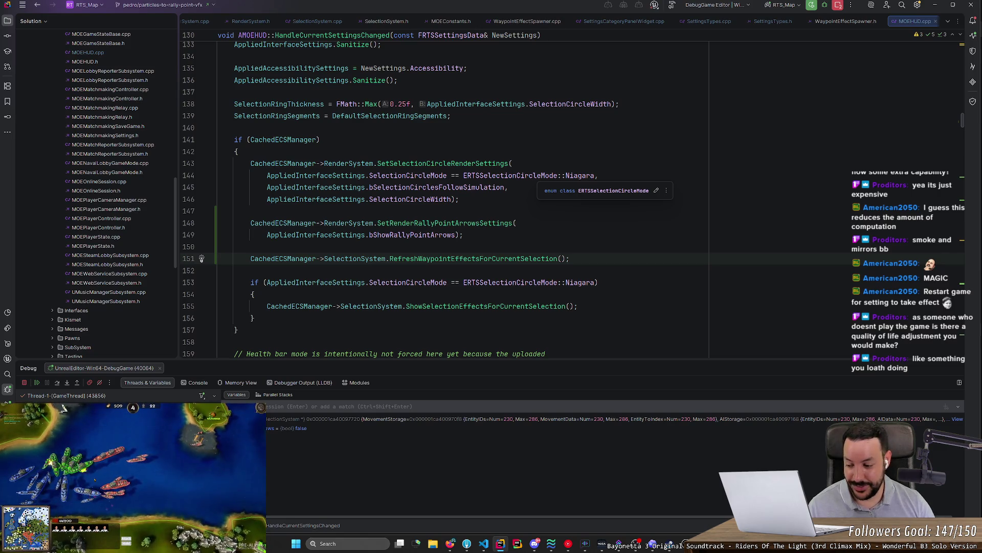
- Review the new RefreshWaypointEffectsForCurrentSelection() call on line 151 of MOEHUD.cpp
key("Up")
key("Down")
key("Down")
key("Up")
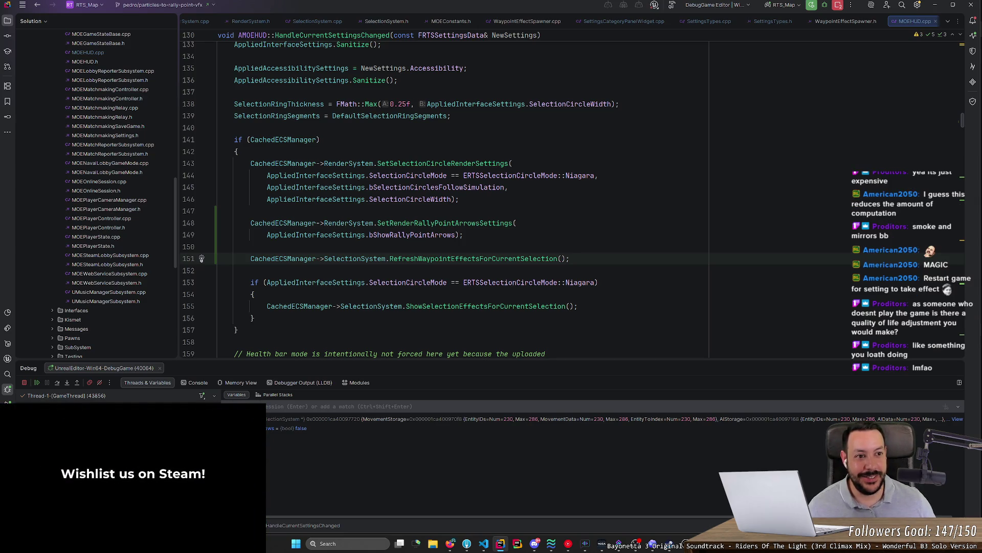
scroll(445, 199, "down", 1)
scroll(445, 200, "up", 1)
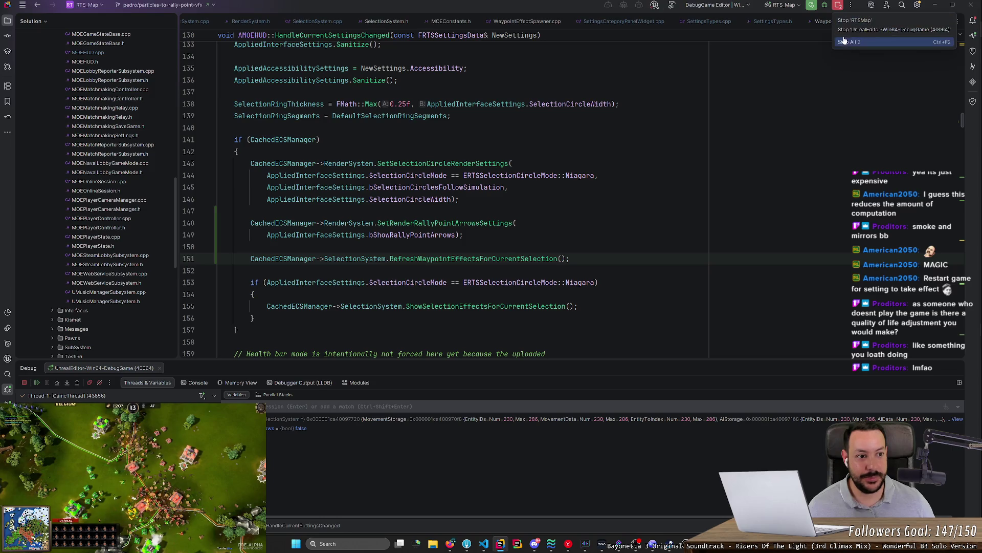
- Stop all debug sessions, rebuild with the fix, and relaunch UnrealEditor via RTS_Map
left_click(839, 6)
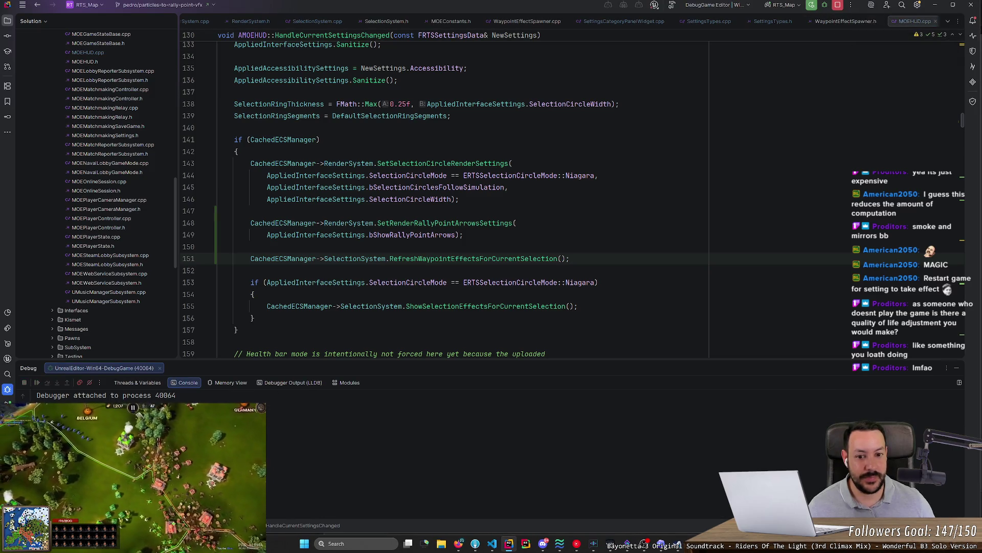
left_click(812, 6)
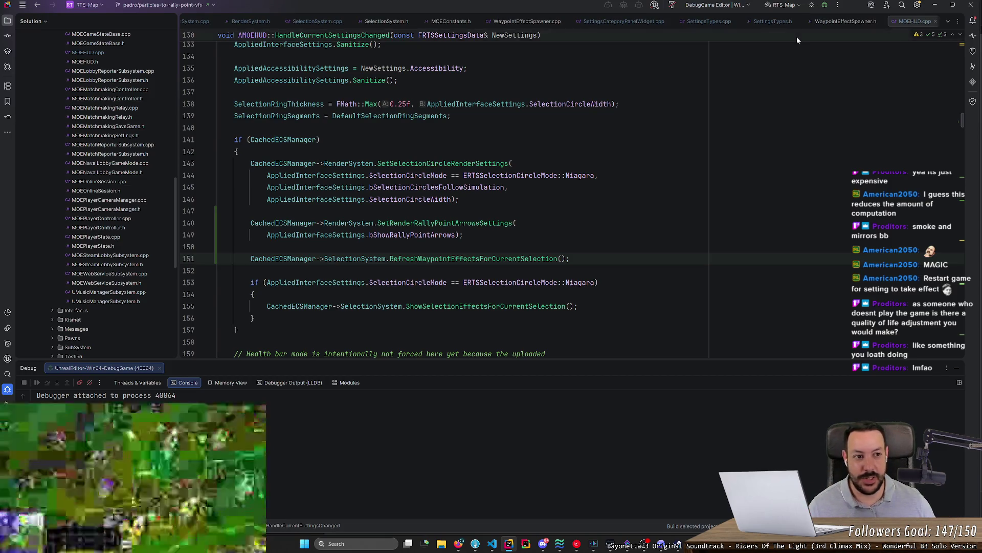
key("shift+F10")
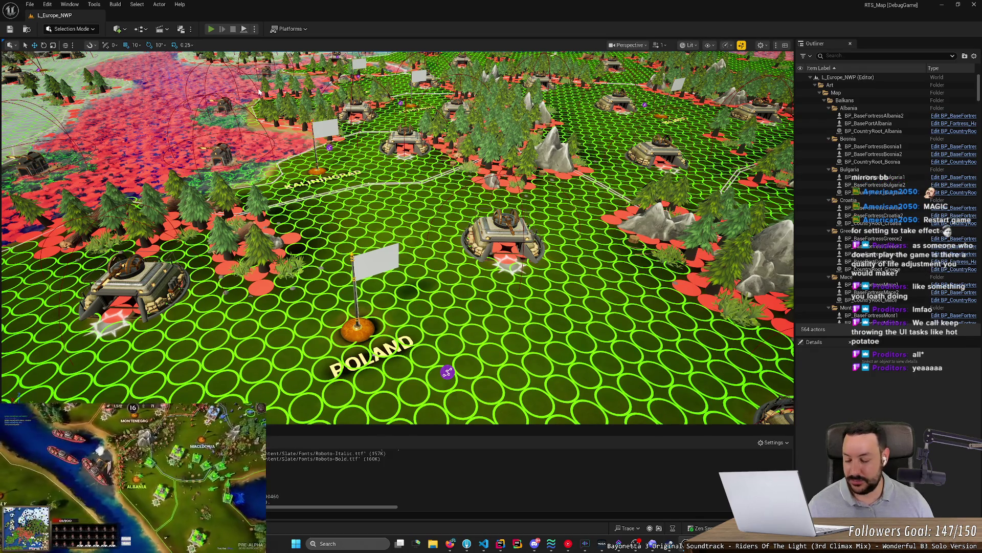
- Start a Play-in-Editor session of the L_Europe_NWP map with Alt+P
key("alt+p")
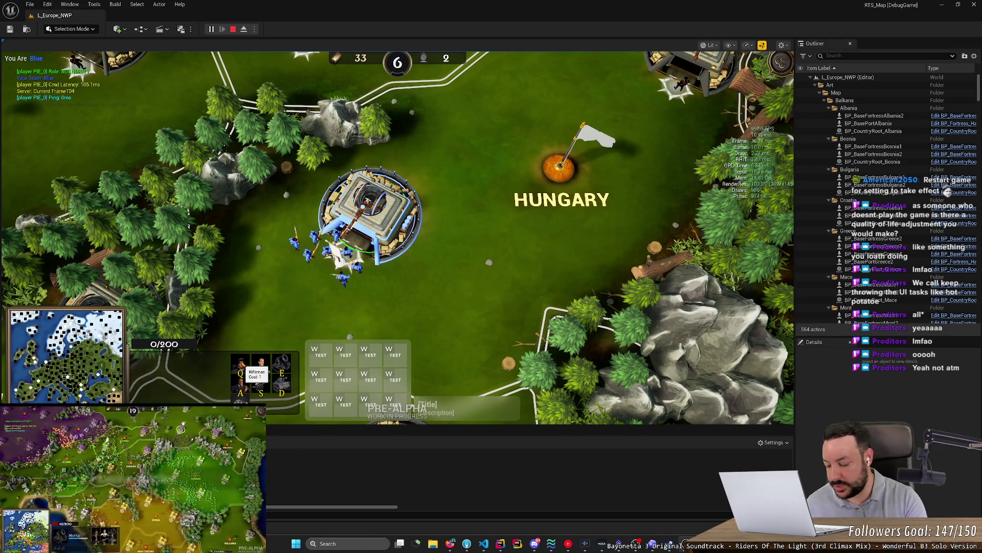
- Recruit a rifleman at the fortress and box-select the riflemen around it
left_click(244, 366)
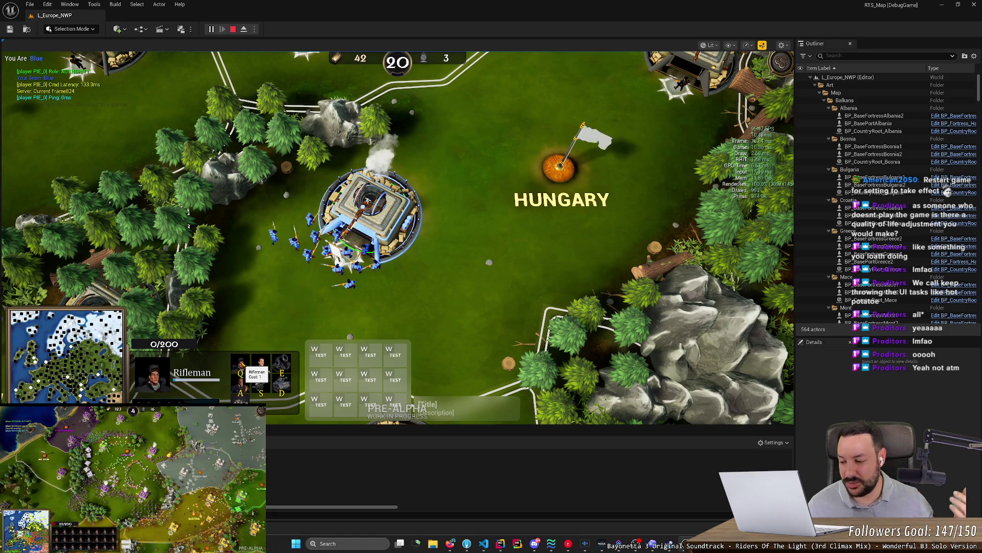
scroll(260, 282, "down", 3)
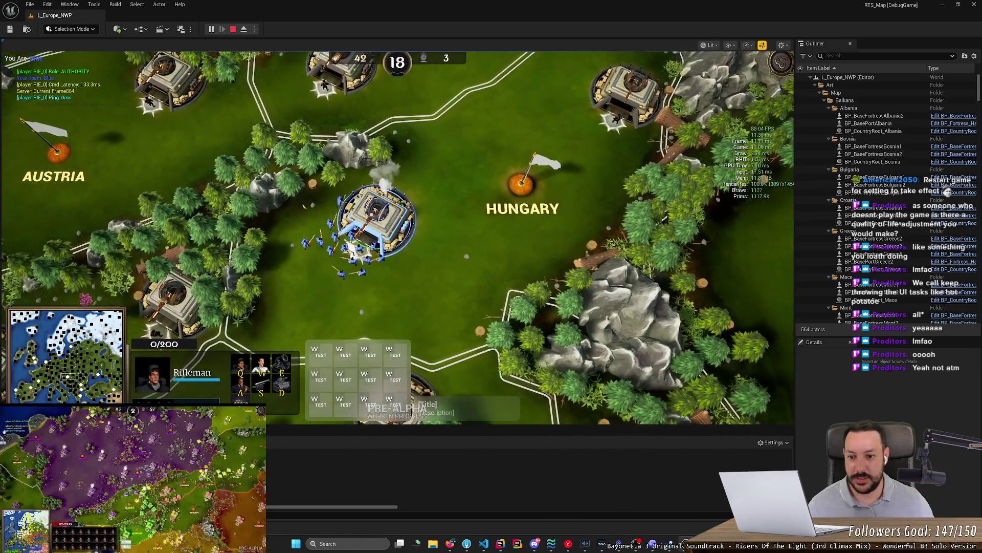
left_click_drag(295, 189, 432, 309)
left_click_drag(294, 180, 437, 315)
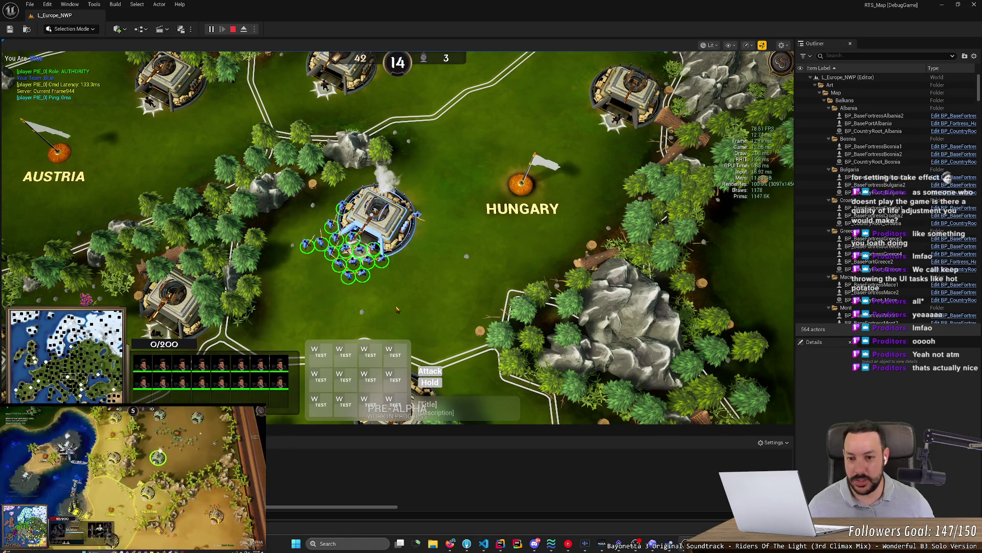
scroll(404, 306, "up", 3)
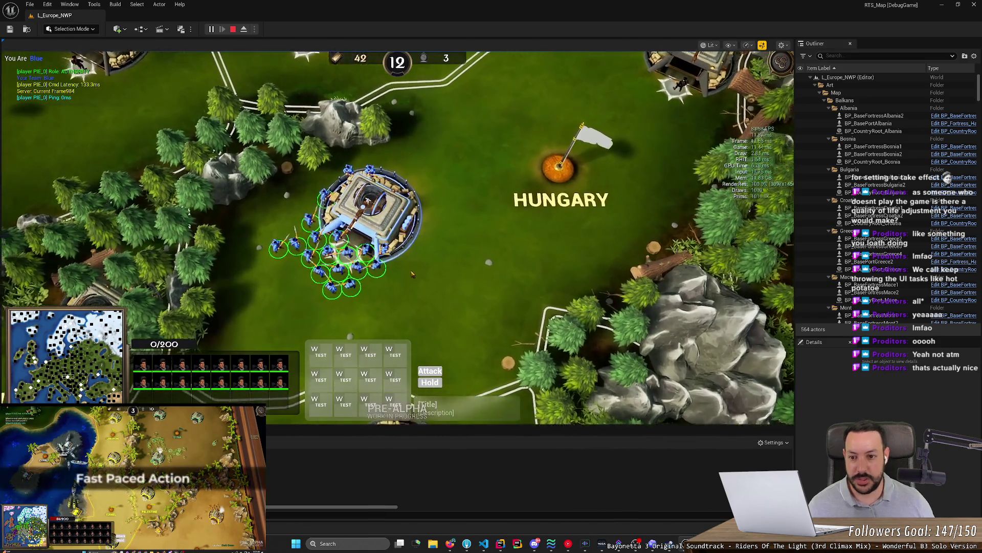
left_click_drag(224, 151, 487, 351)
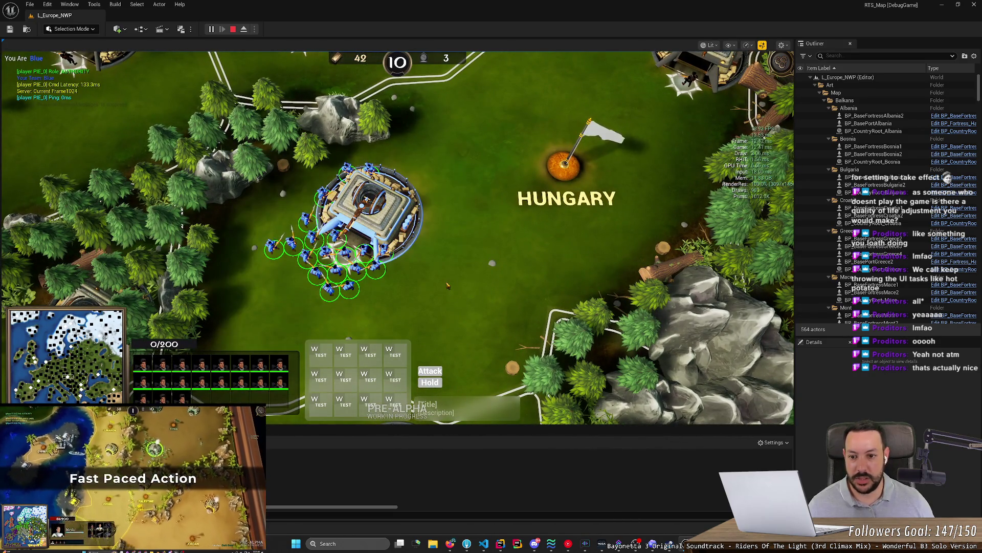
scroll(446, 285, "down", 2)
scroll(446, 285, "up", 1)
left_click(386, 221)
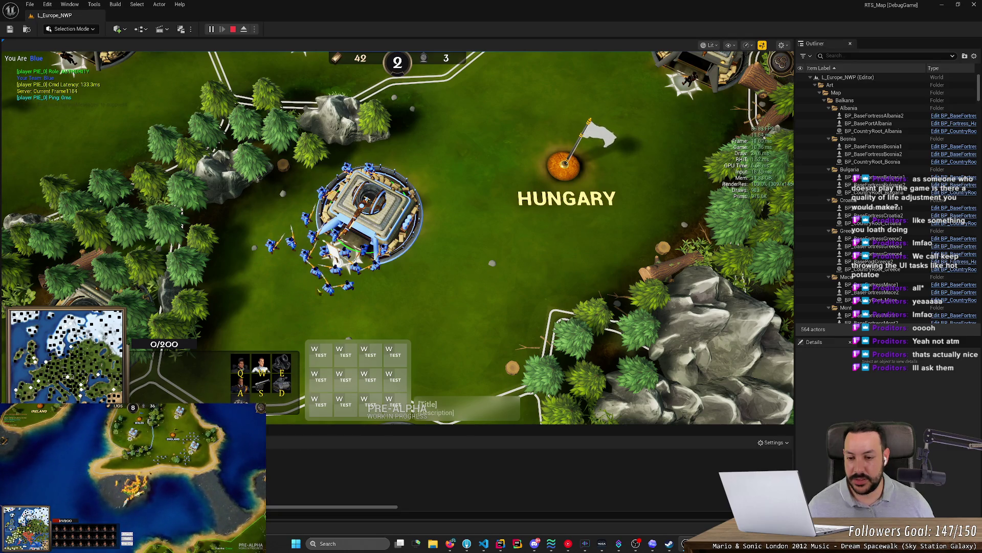
left_click_drag(299, 300, 383, 250)
left_click(376, 271)
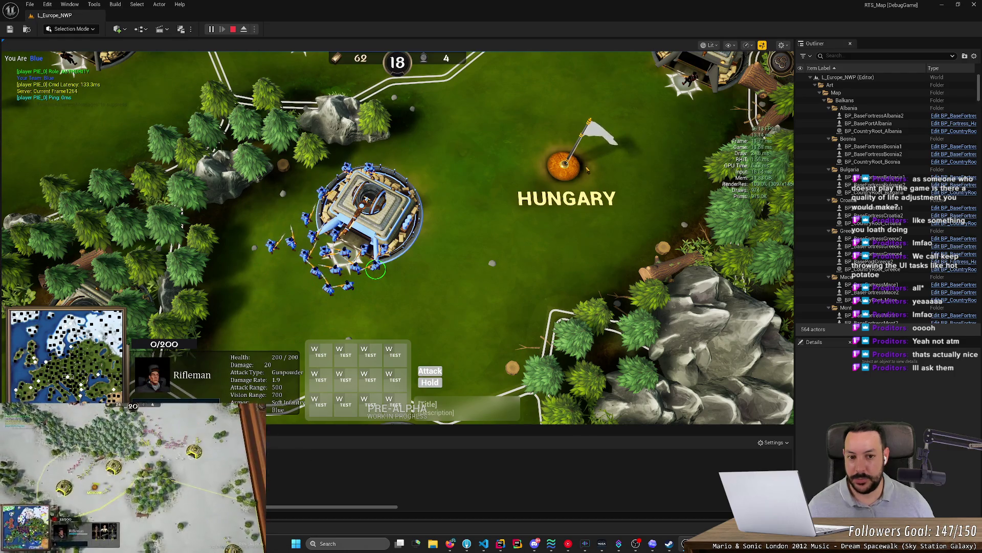
- Set Hungary's capital rally point in the clearing below the HUNGARY label, then pause
left_click(514, 231)
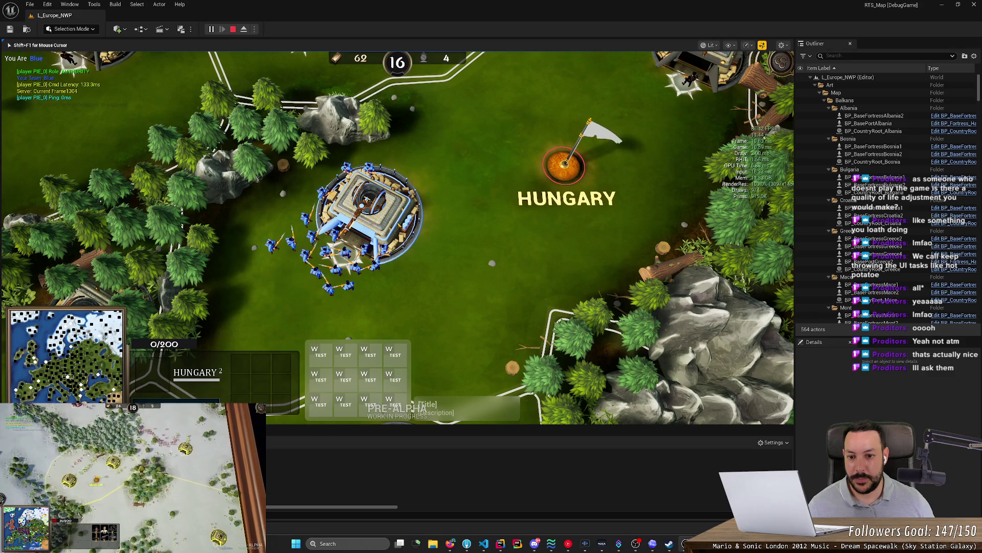
right_click(514, 267)
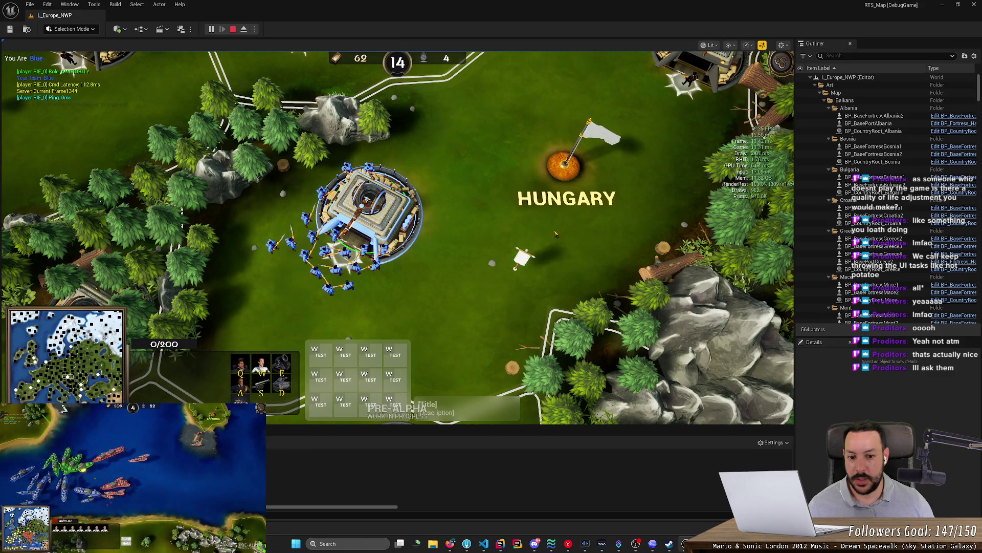
key("Escape")
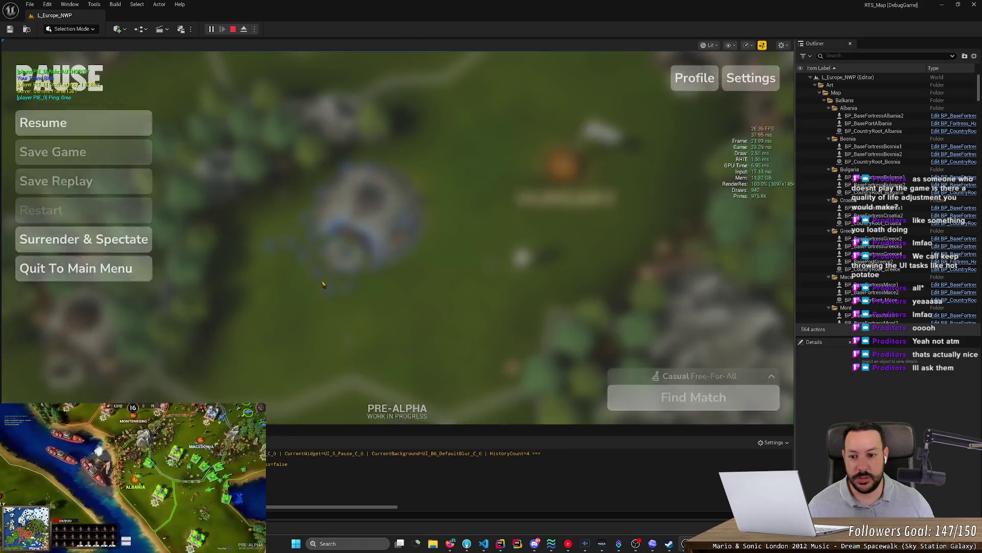
- Enable Show Rally Point Arrows in Interface settings and resume to see the arrow
left_click(753, 82)
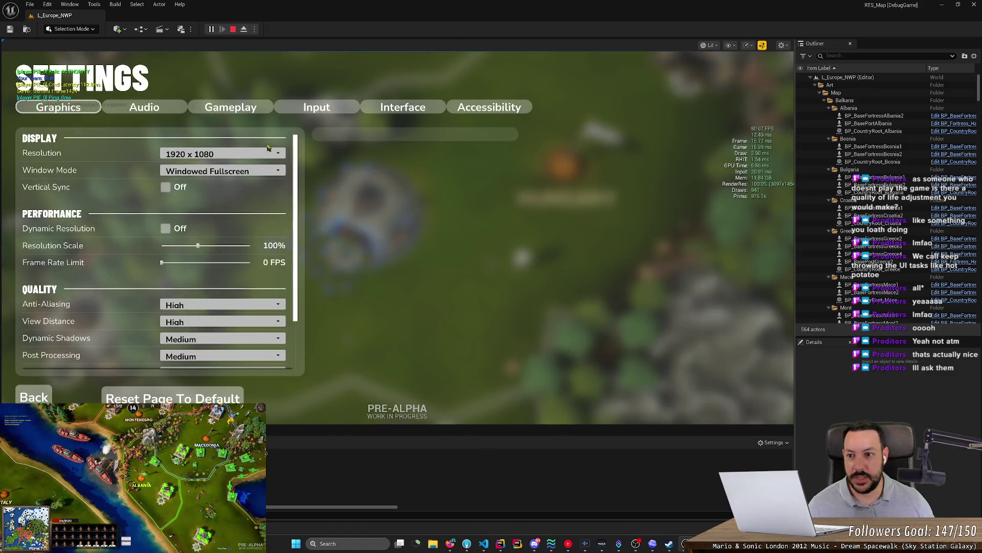
left_click(417, 109)
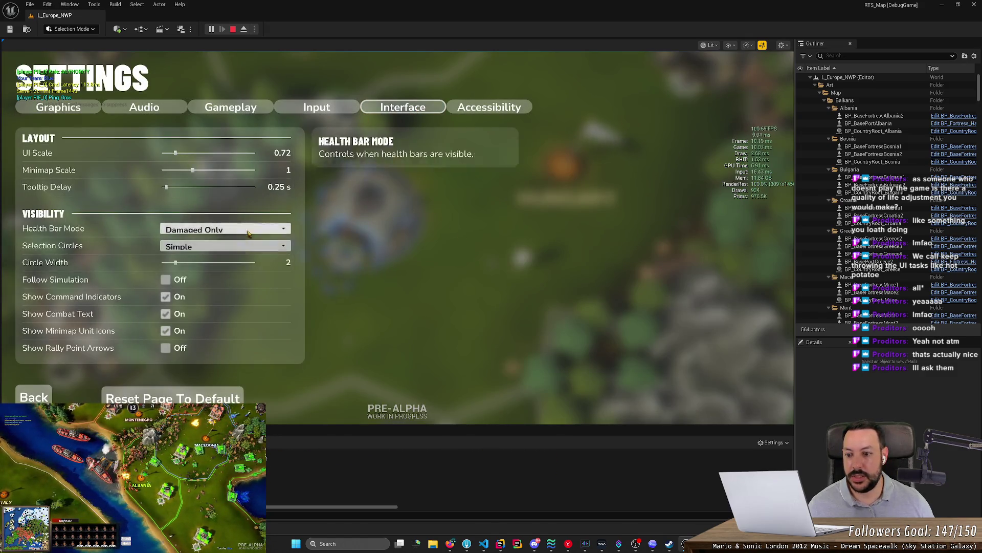
left_click(167, 348)
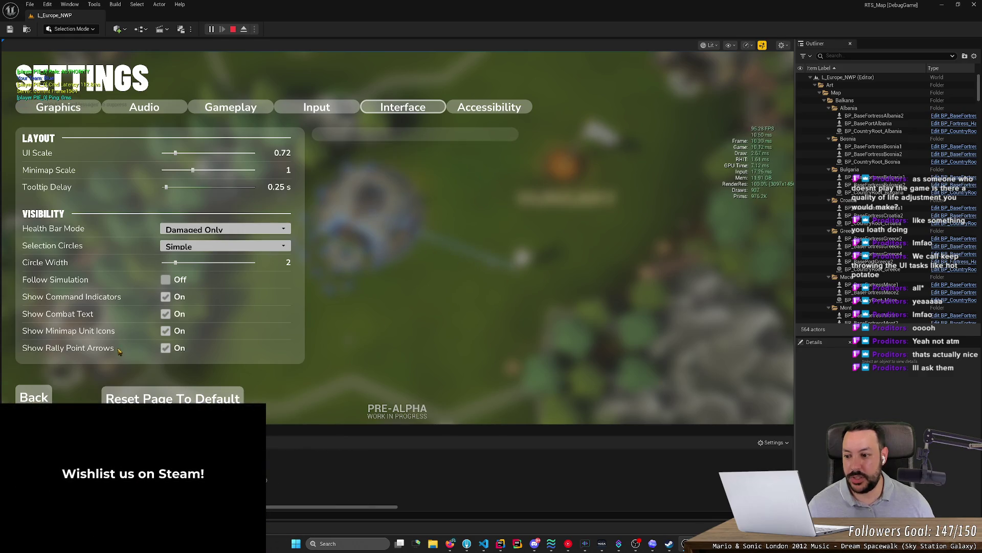
key("Escape")
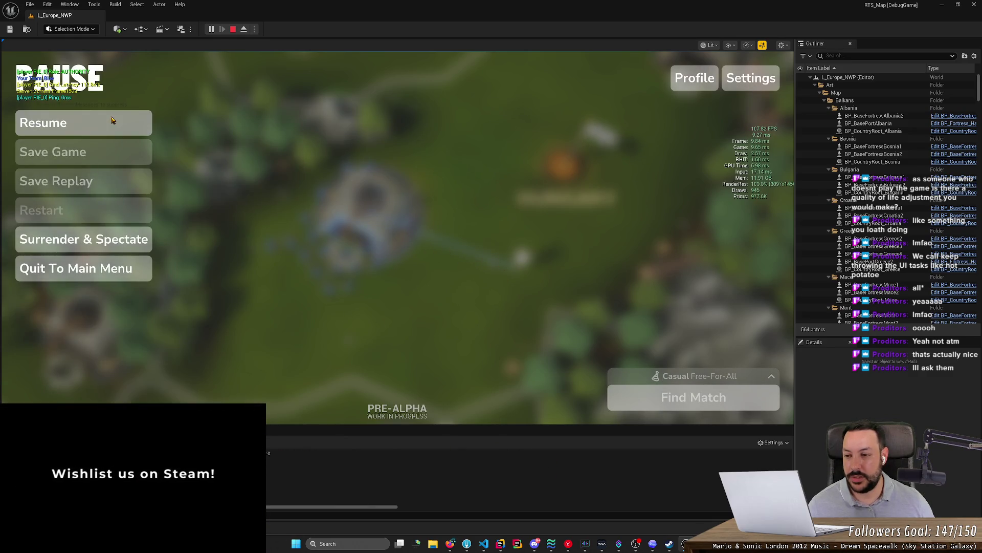
left_click(112, 120)
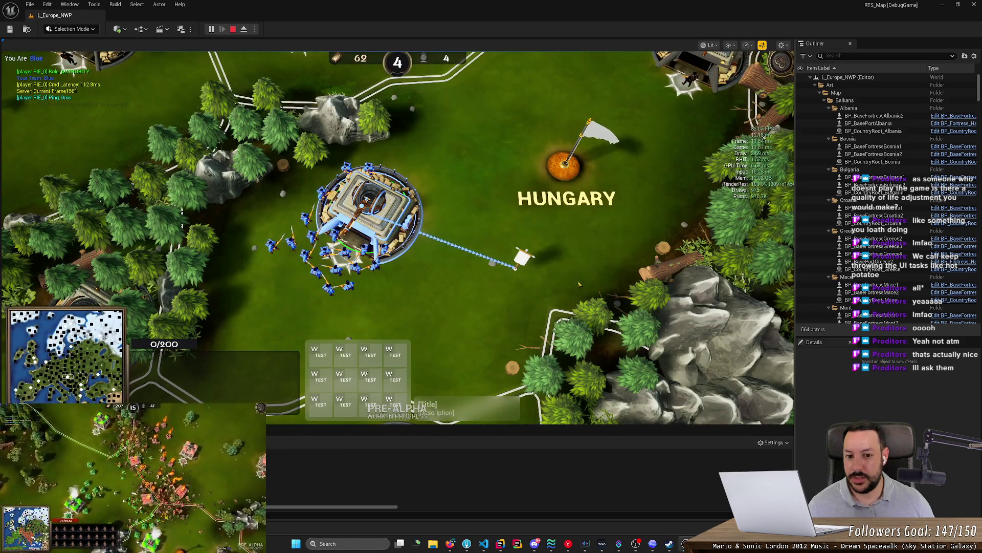
- Pause again, disable Show Rally Point Arrows, and resume the game
key("Escape")
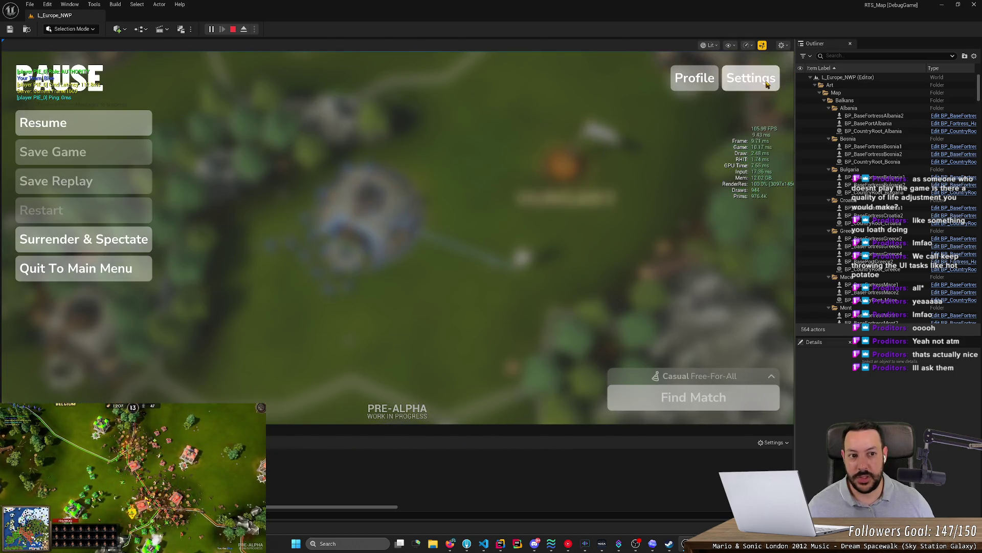
left_click(750, 87)
left_click(403, 107)
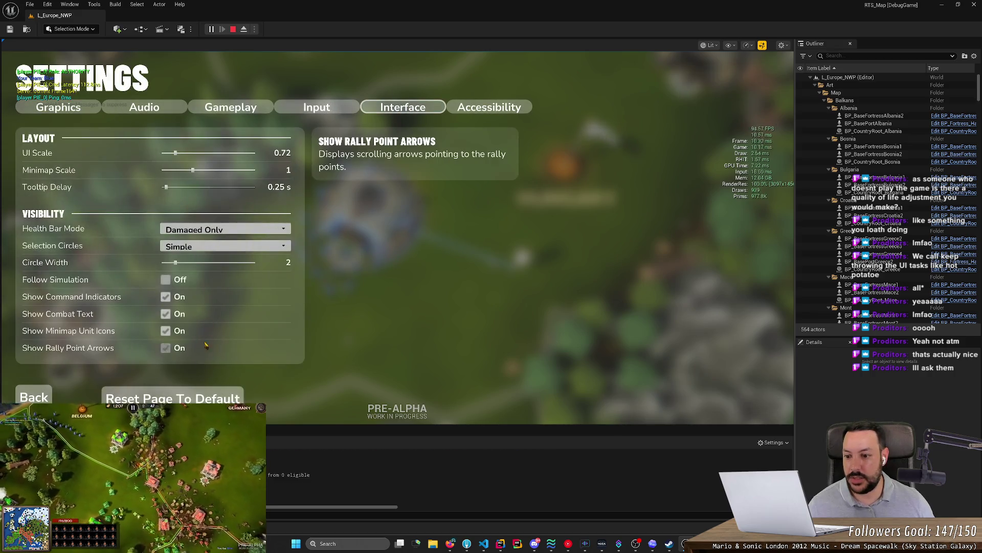
left_click(173, 348)
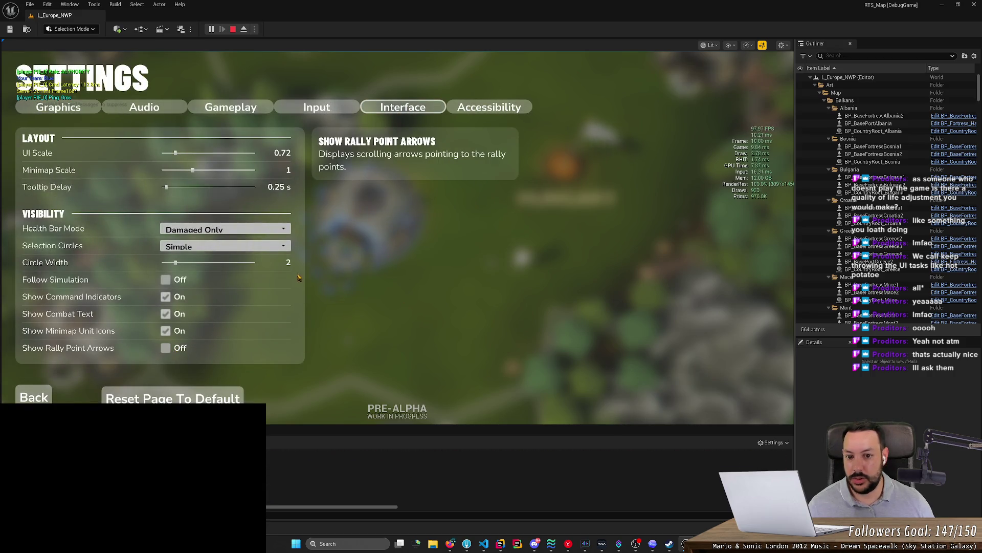
key("Escape")
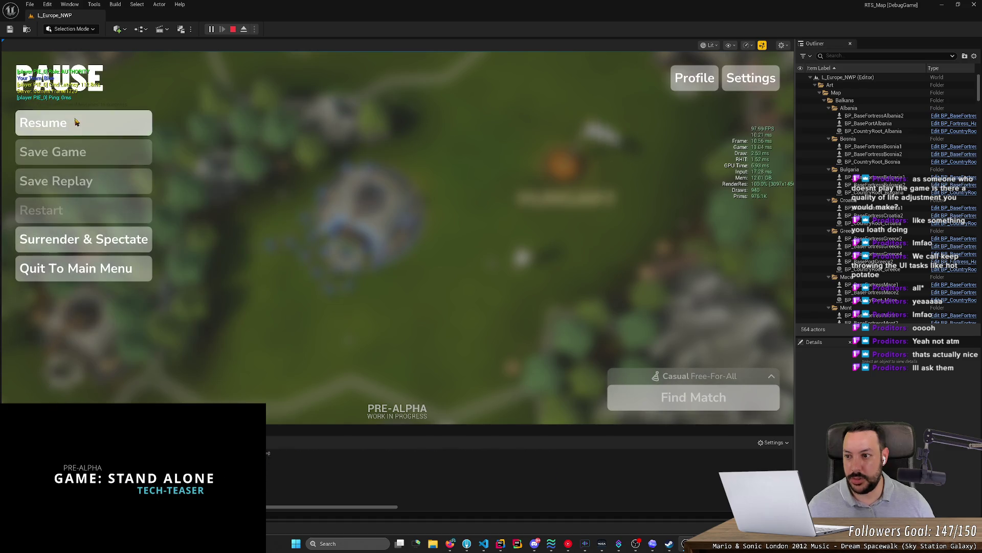
left_click(79, 125)
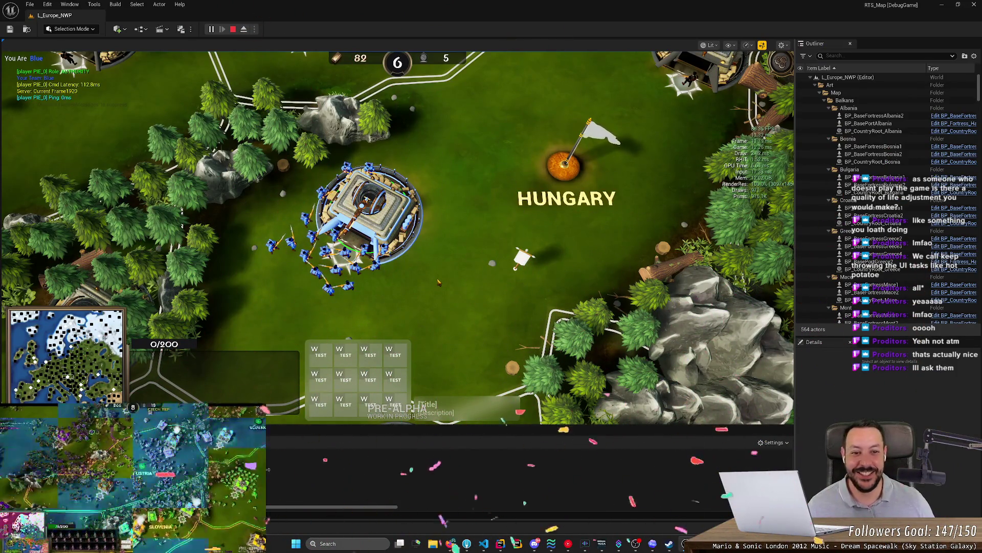
- Box-select the riflemen by the fortress and order them toward Hungary
scroll(438, 281, "down", 2)
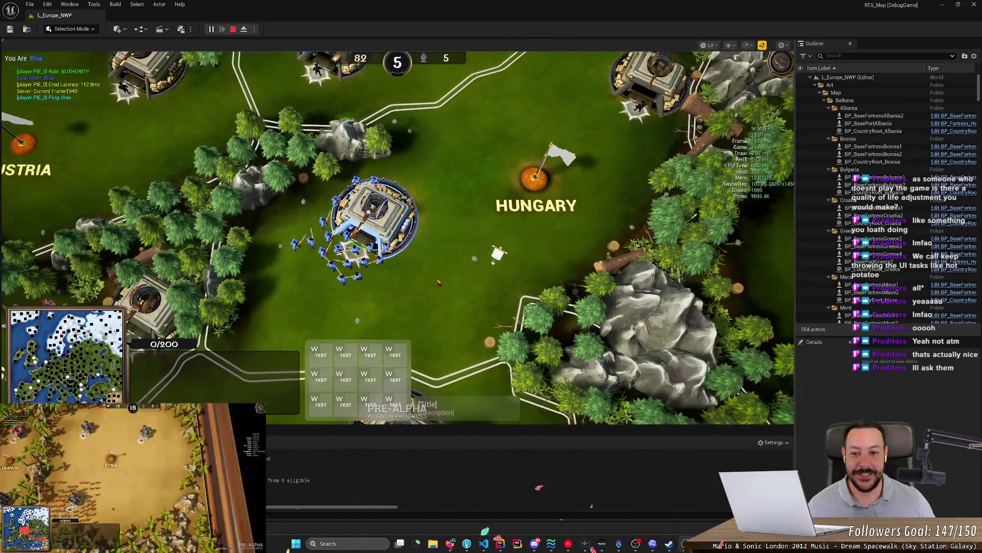
scroll(437, 282, "up", 2)
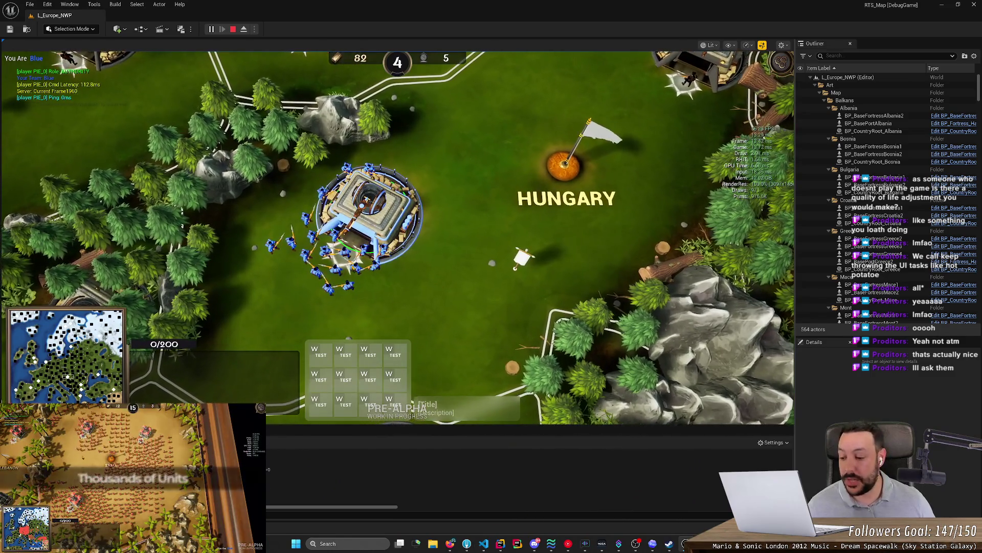
left_click_drag(236, 163, 473, 315)
right_click(502, 195)
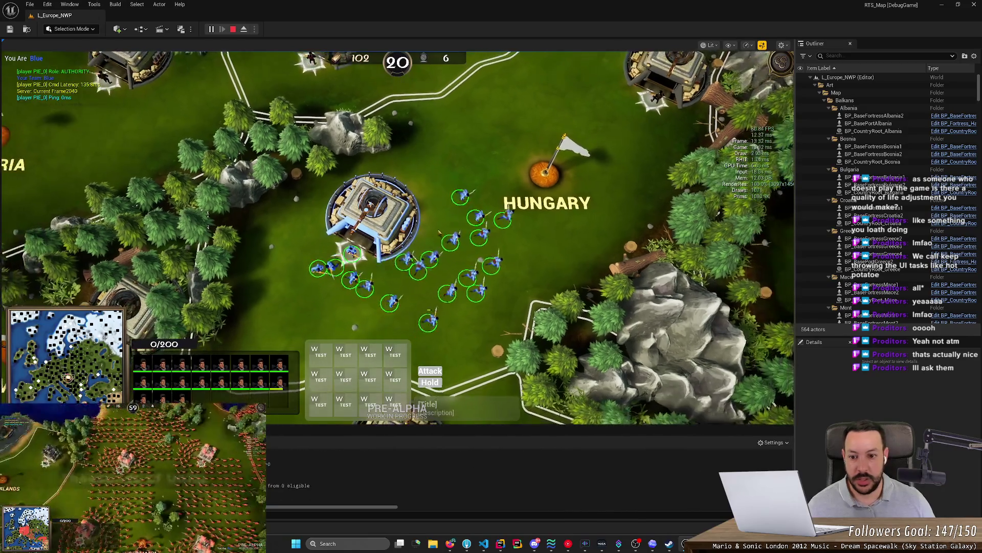
scroll(403, 297, "down", 1)
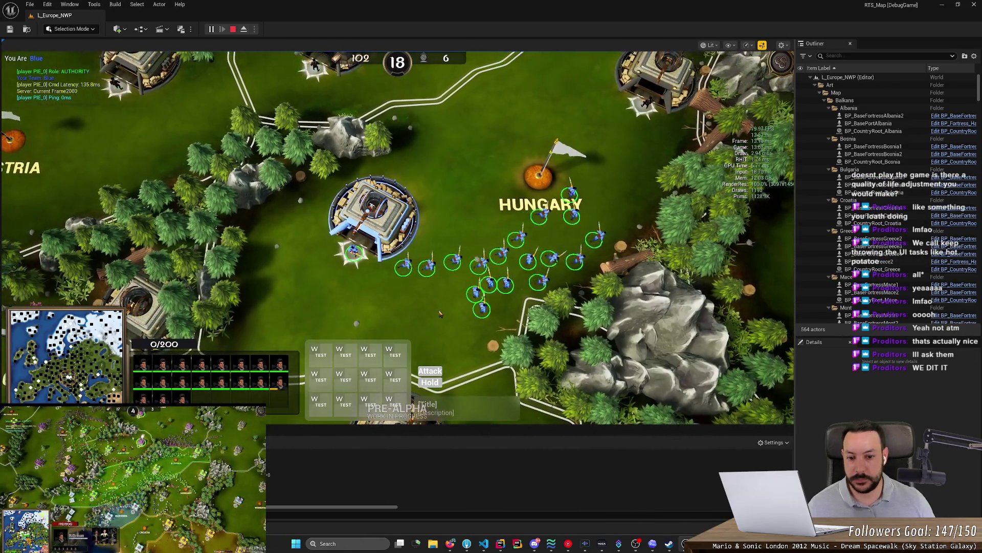
scroll(405, 317, "up", 1)
scroll(404, 320, "down", 1)
scroll(403, 313, "up", 1)
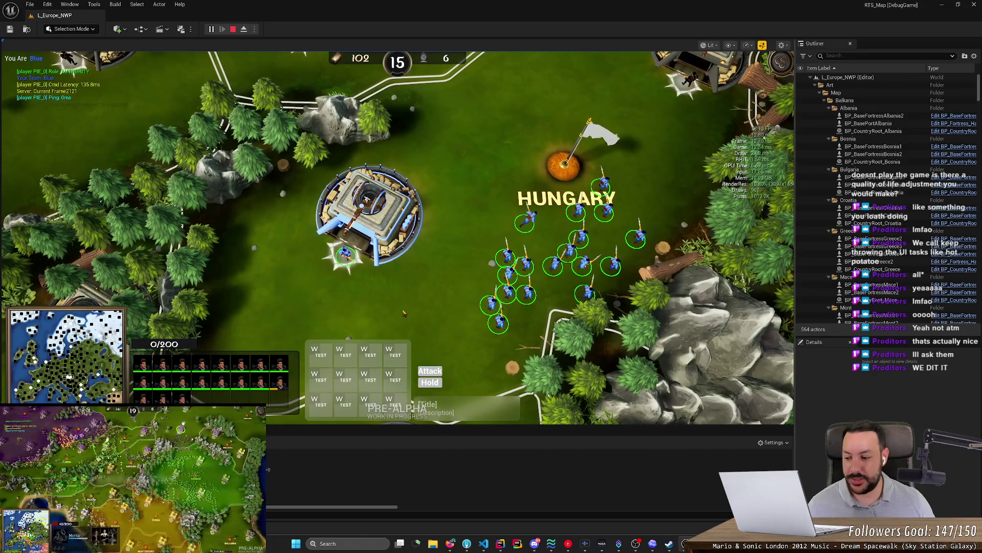
- Compare the selection rings on the fortress and Hungary capital, then pause the game
left_click(388, 209)
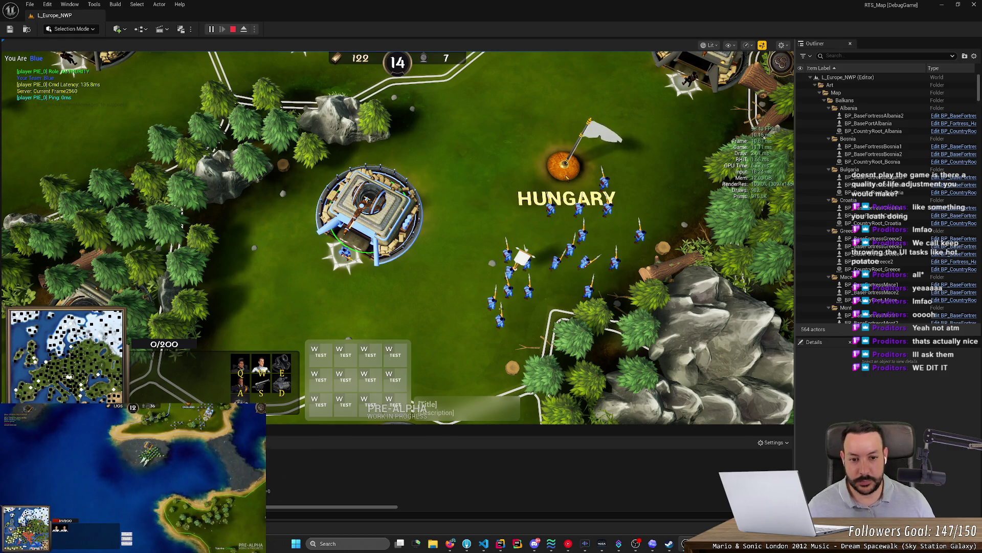
left_click(565, 174)
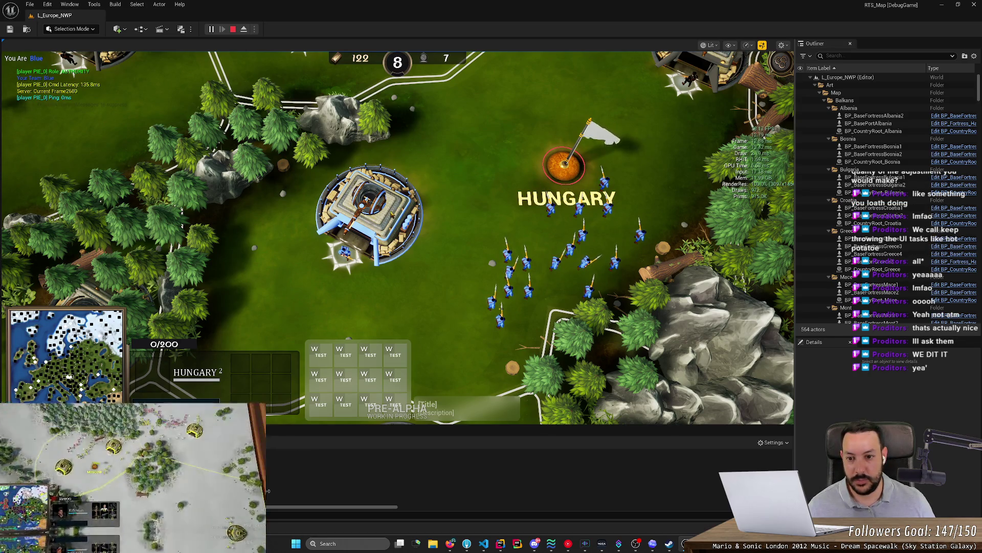
left_click(392, 214)
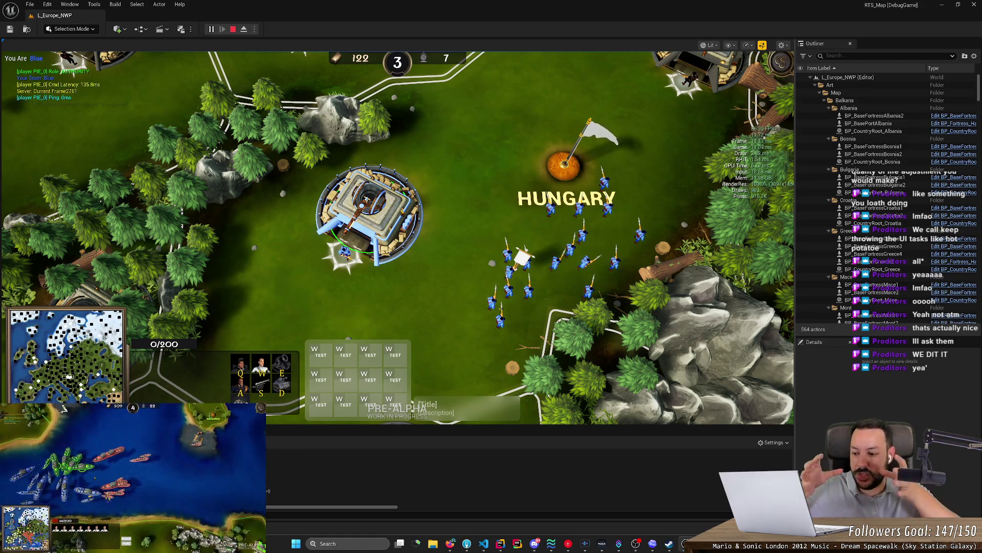
left_click(490, 245)
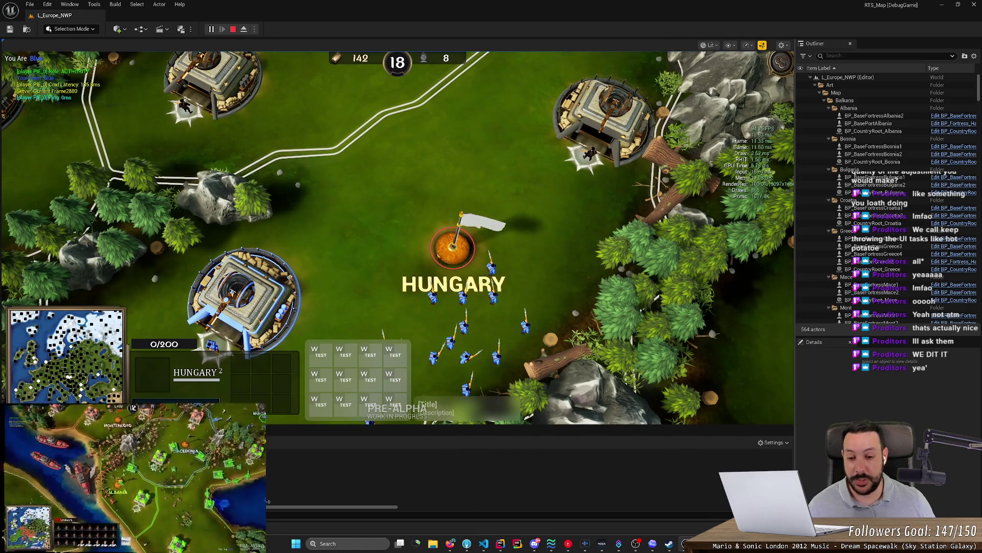
key("Escape")
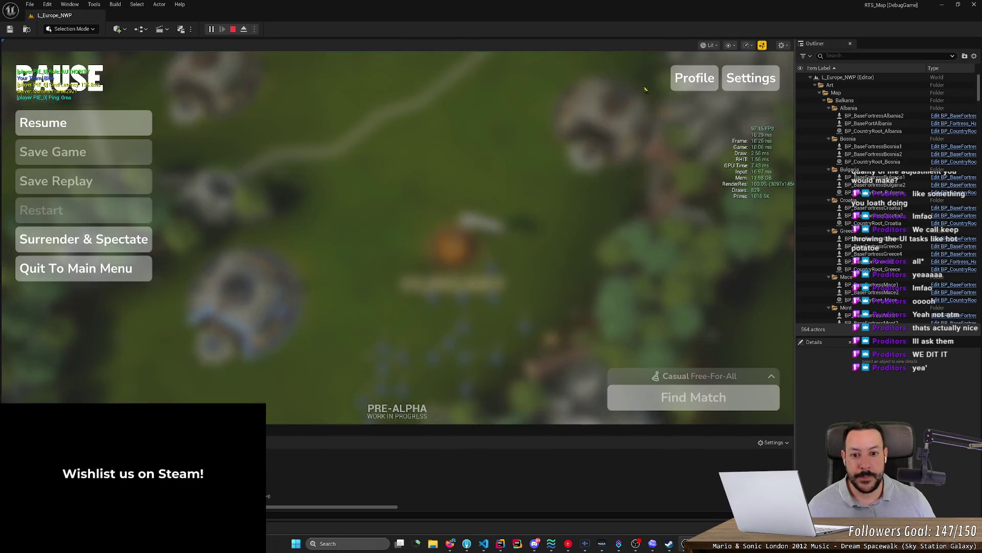
left_click(81, 125)
left_click(393, 217)
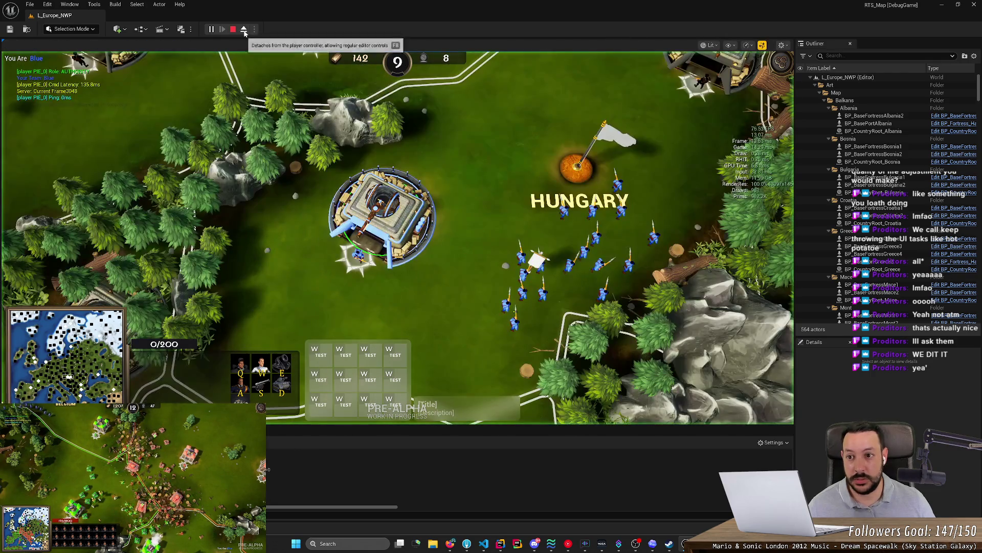
left_click(244, 31)
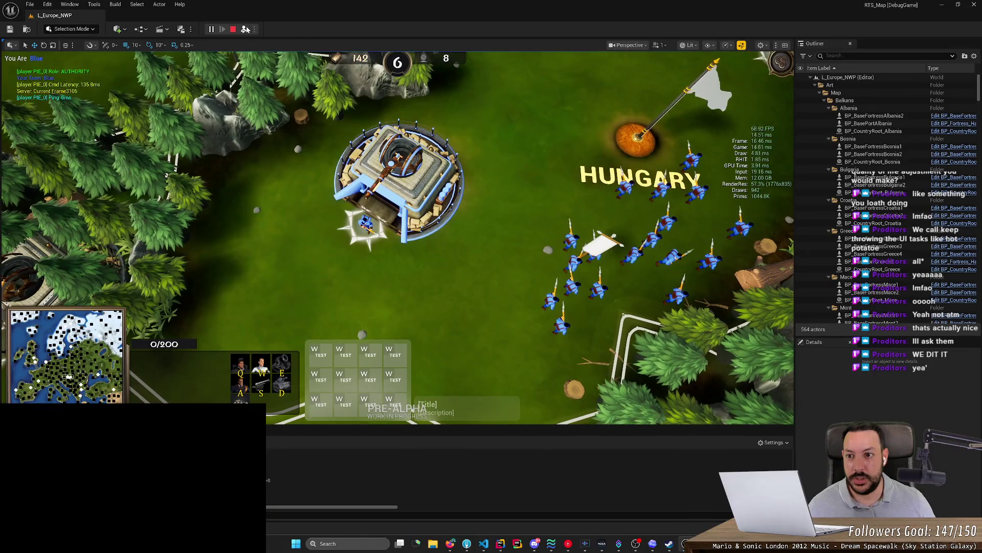
left_click(244, 29)
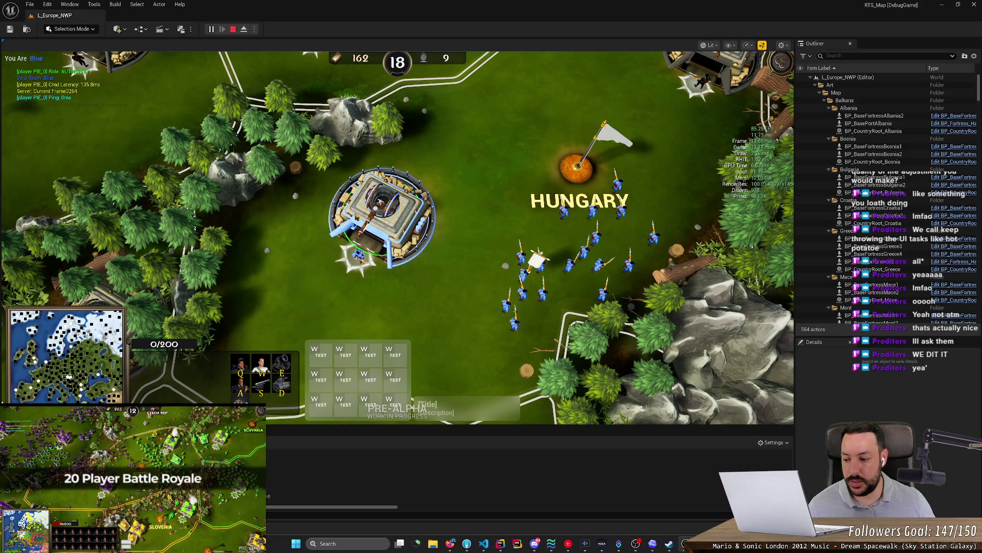
left_click(282, 281)
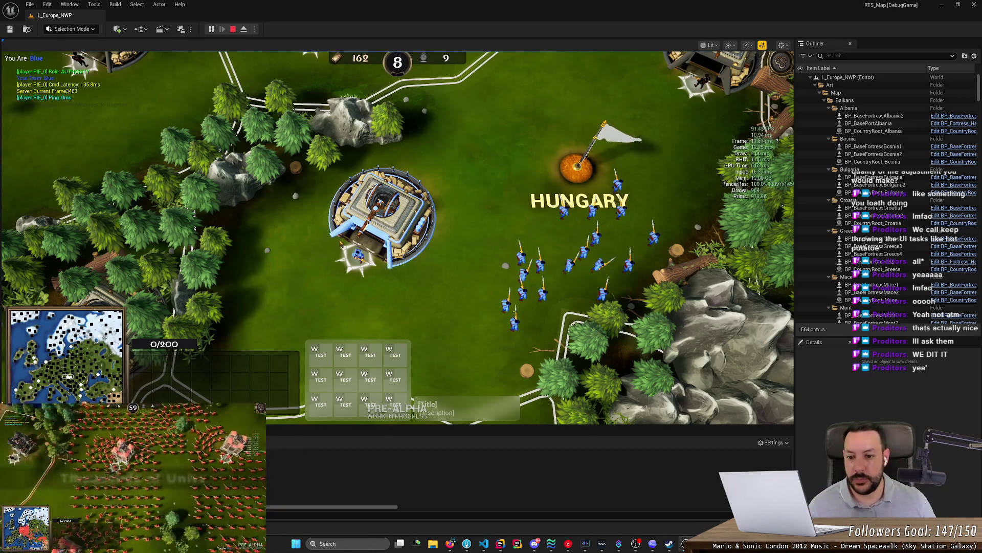
left_click(348, 242)
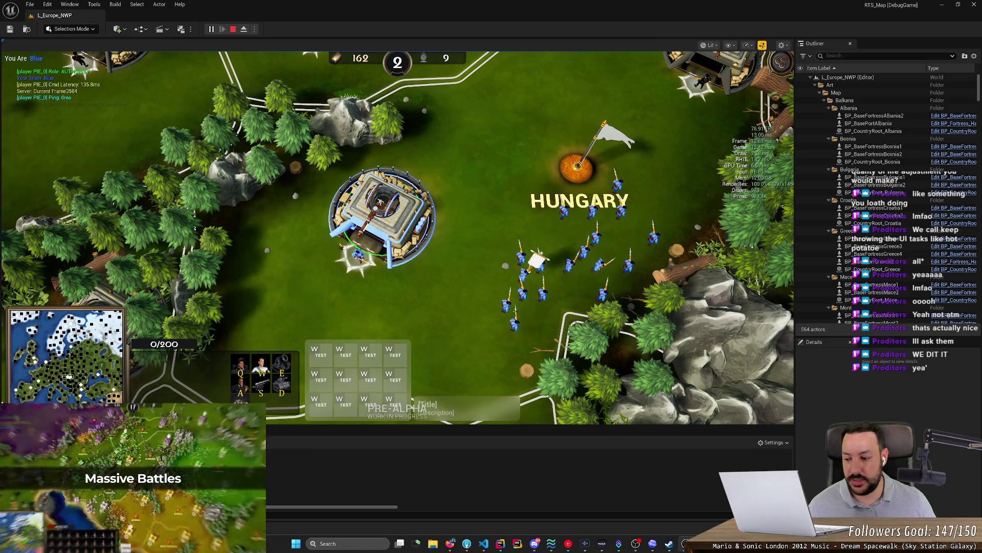
left_click(349, 241)
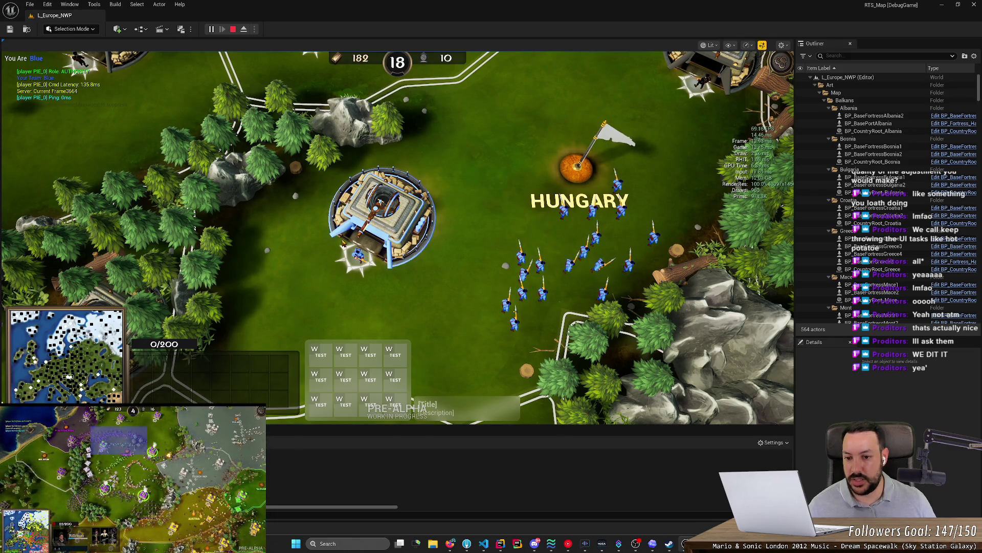
left_click(349, 241)
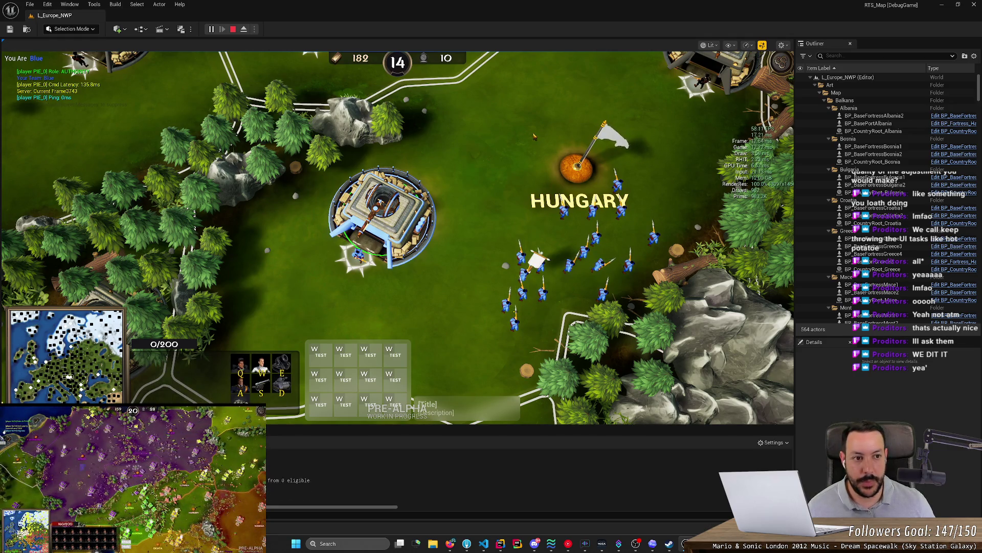
key("Escape")
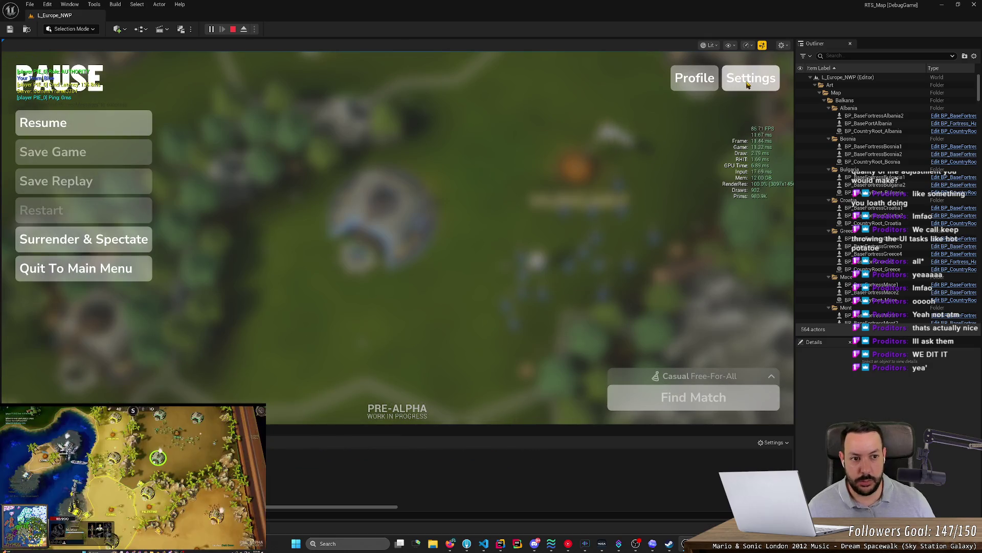
- Set Selection Circles to Niagara in Interface settings, resume play, and deselect the fortress
left_click(751, 78)
left_click(403, 106)
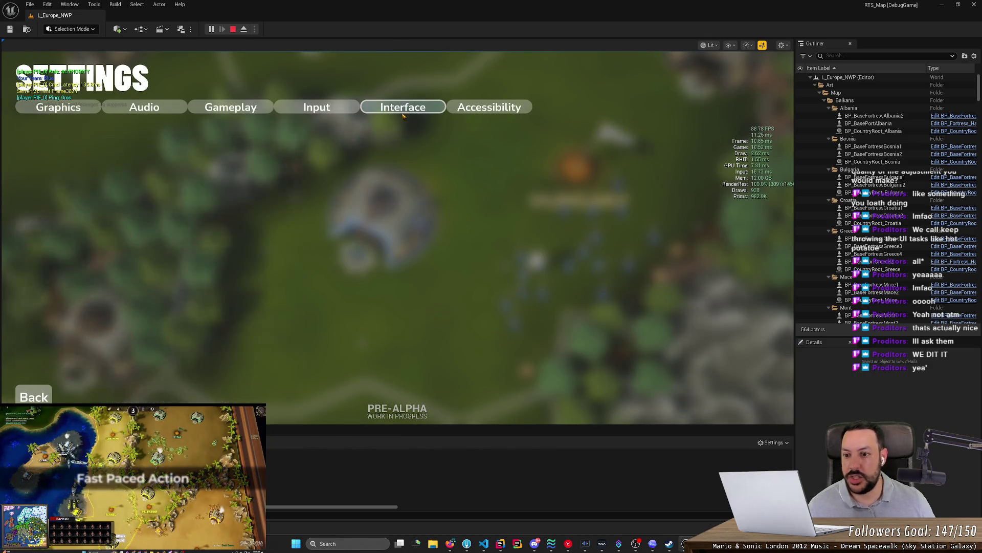
left_click(205, 246)
left_click(184, 268)
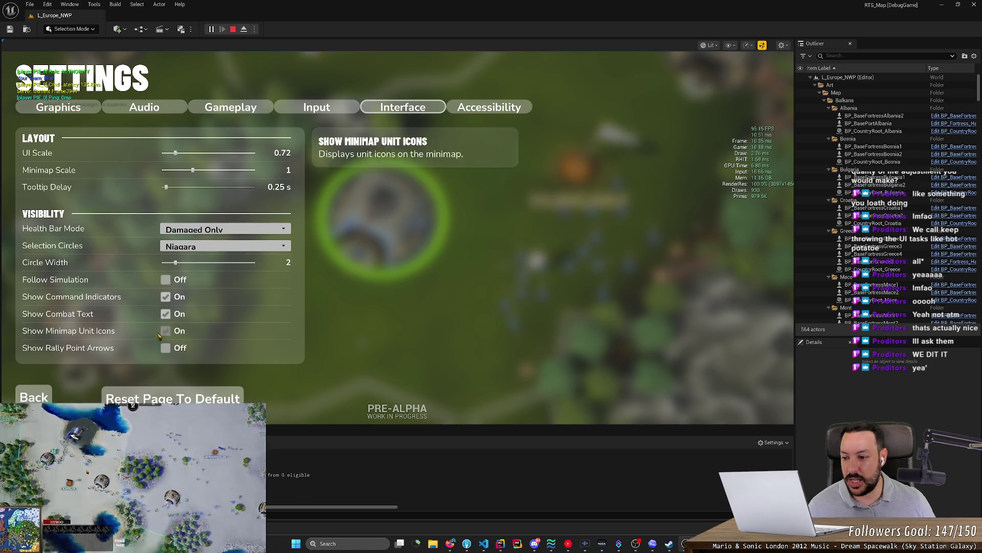
left_click(42, 395)
left_click(106, 123)
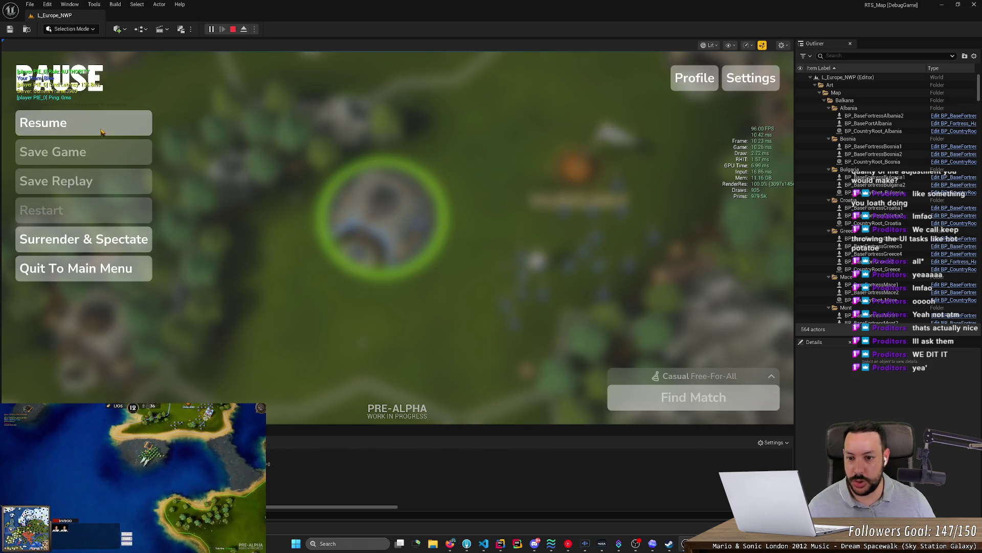
left_click(323, 280)
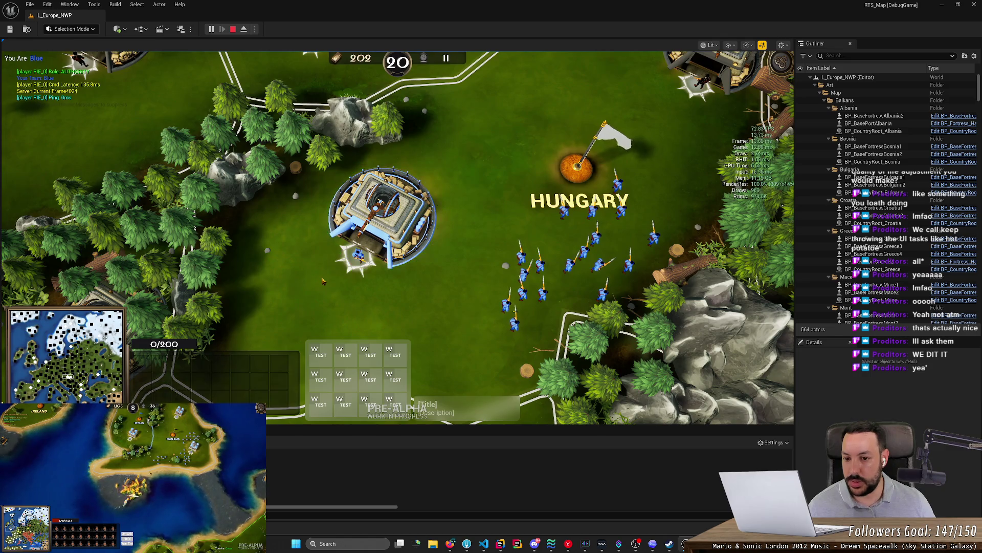
- Inspect the Niagara selection ring by selecting the fortress and Hungary capital repeatedly
left_click(402, 212)
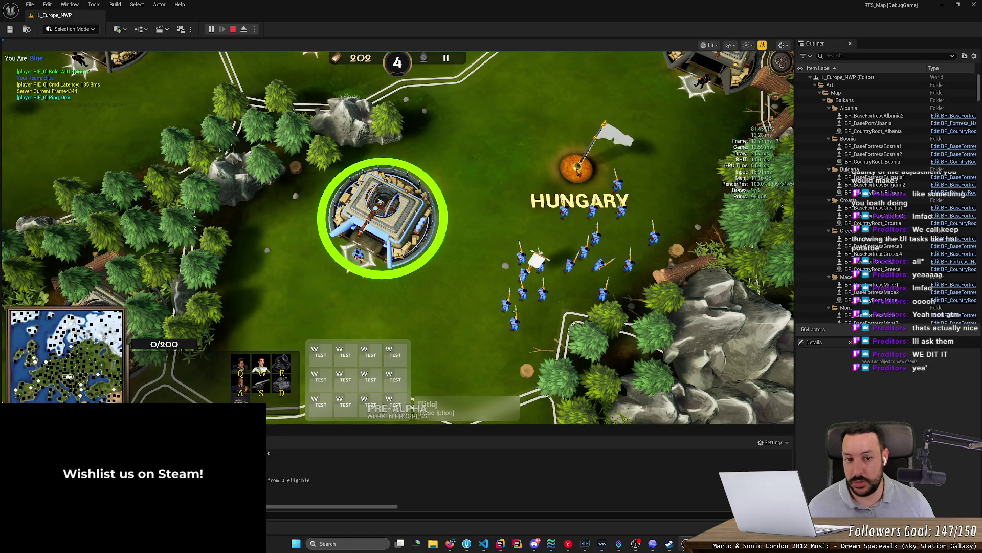
left_click(595, 171)
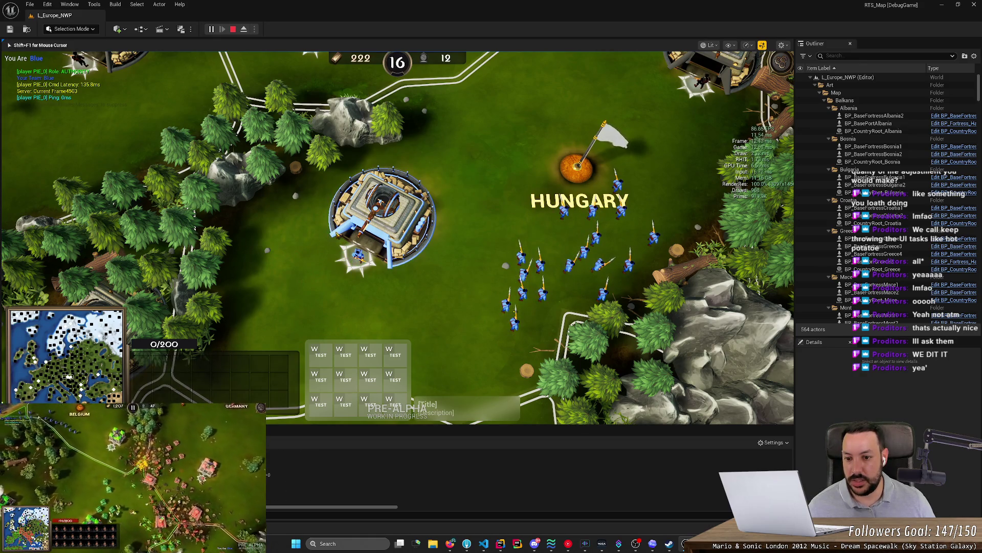
left_click(342, 234)
left_click(346, 233)
left_click(345, 234)
left_click(346, 233)
left_click(348, 235)
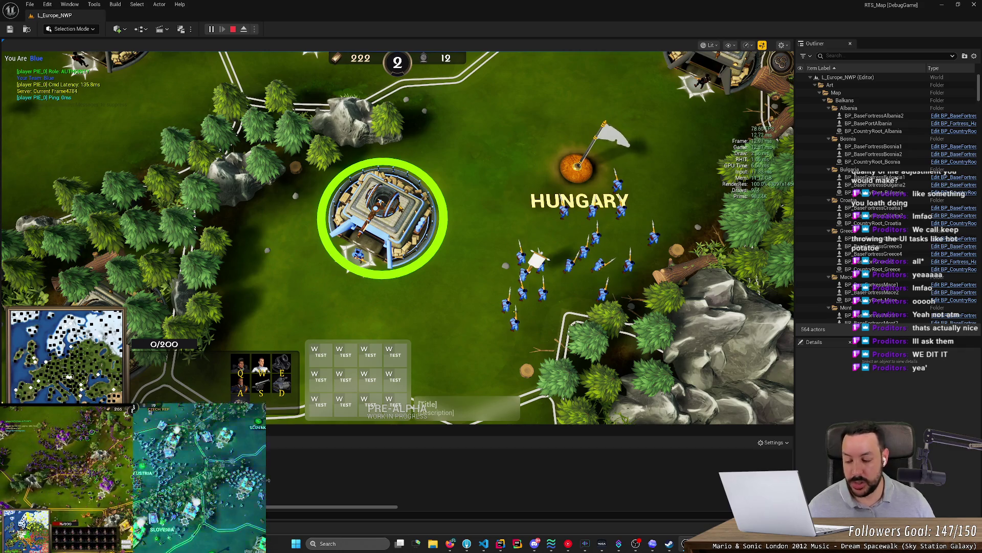
scroll(377, 263, "down", 3)
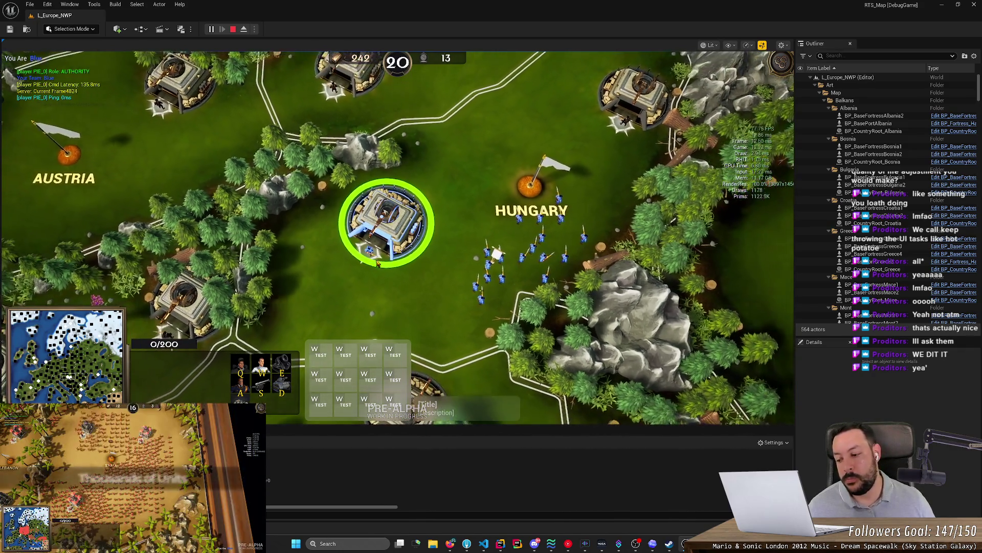
scroll(378, 263, "up", 3)
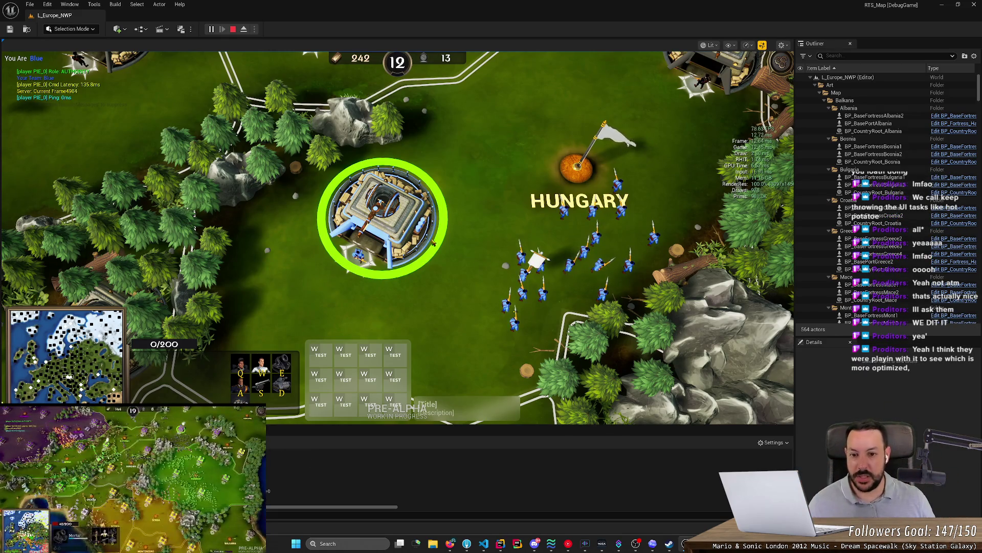
left_click(360, 270)
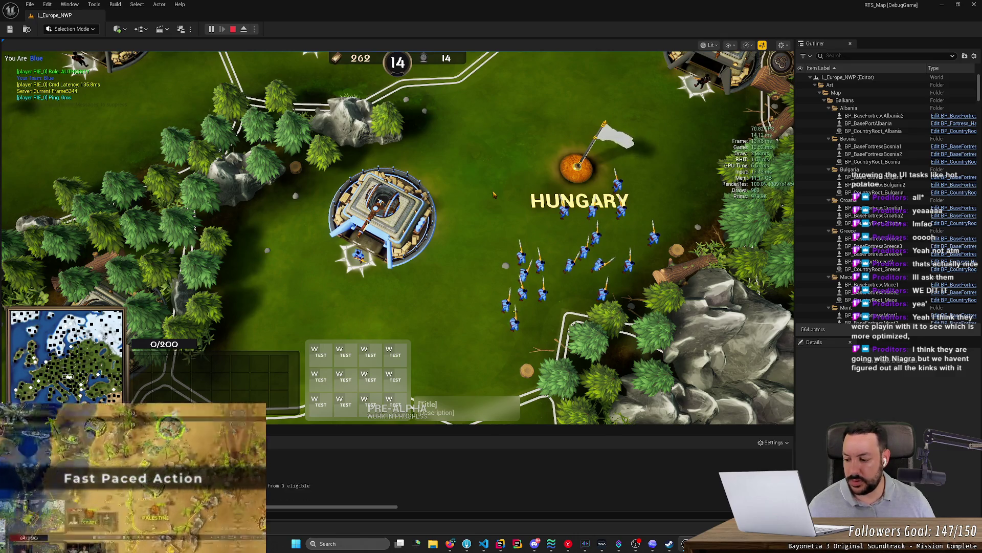
- Set the fortress rally point beside Hungary's flag and select all Riflemen gathered there
mouse_move(488, 146)
left_mouse_down()
mouse_move(736, 376)
mouse_move(688, 263)
left_mouse_up()
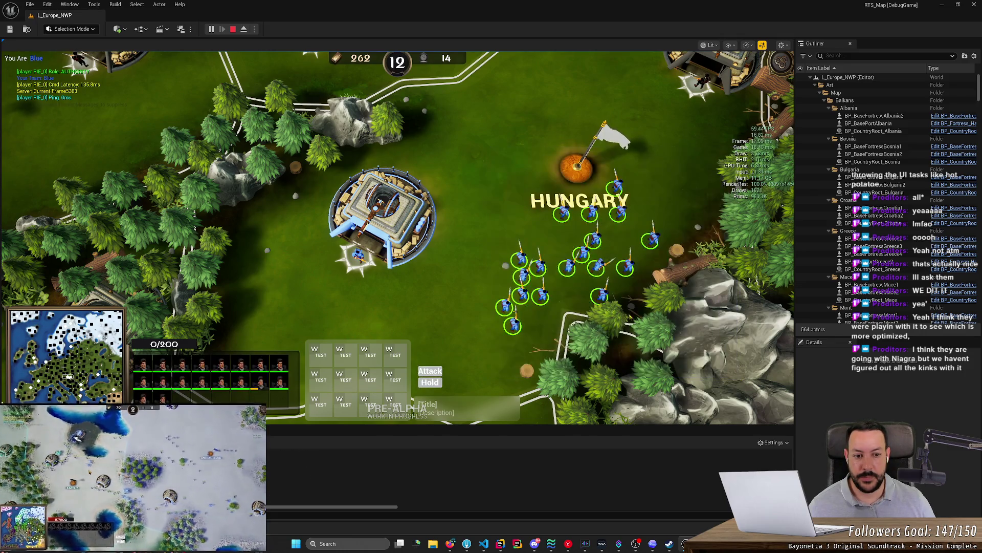
left_click_drag(491, 159, 722, 388)
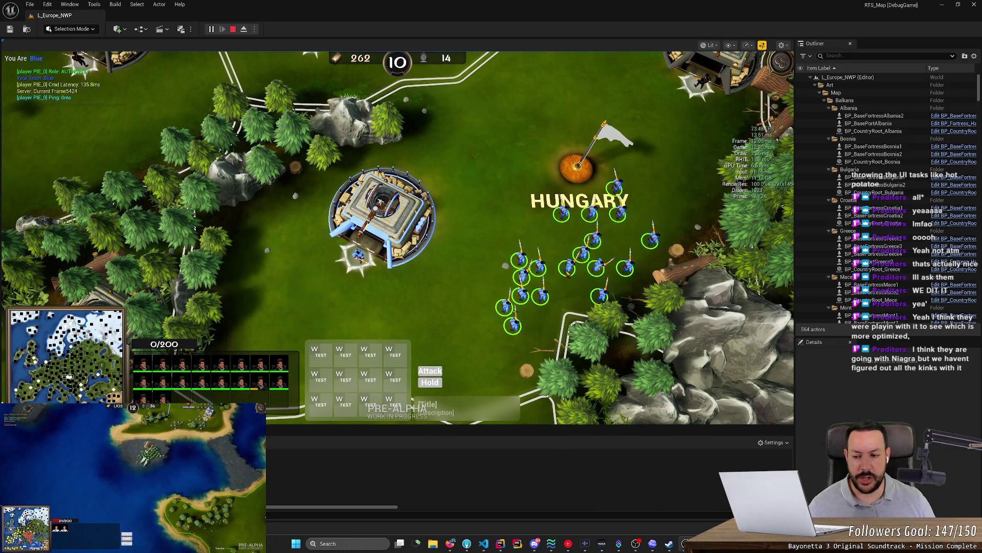
left_click_drag(488, 173, 710, 404)
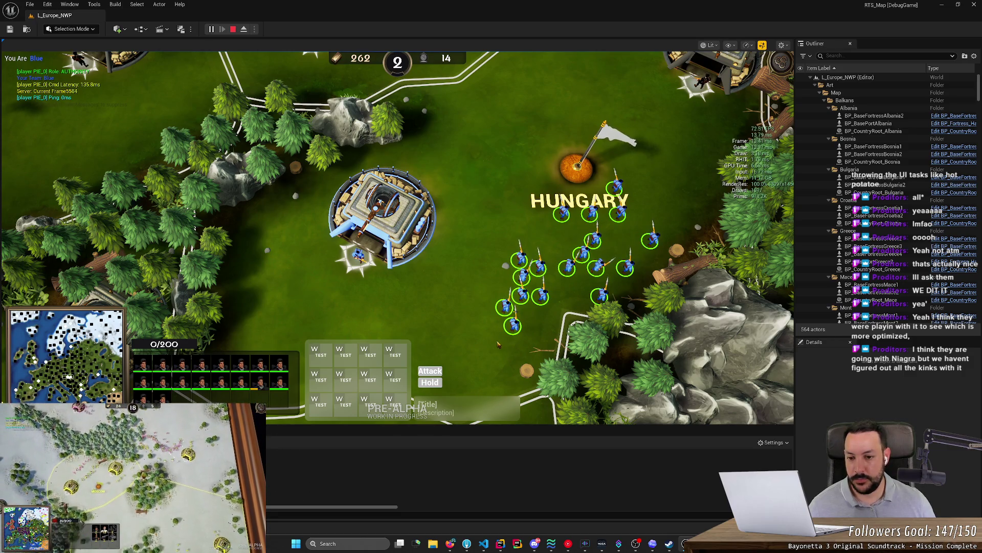
left_click(383, 217)
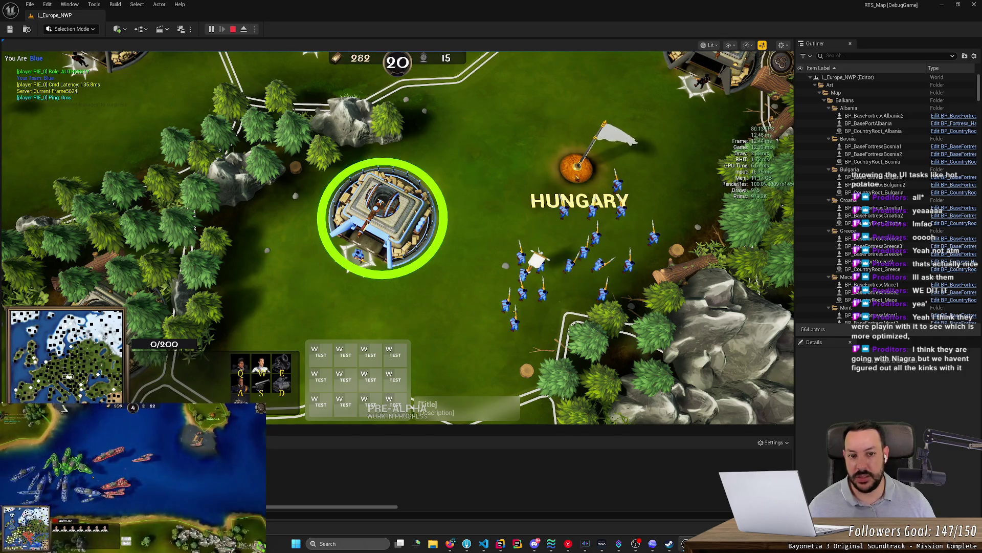
right_click(578, 170)
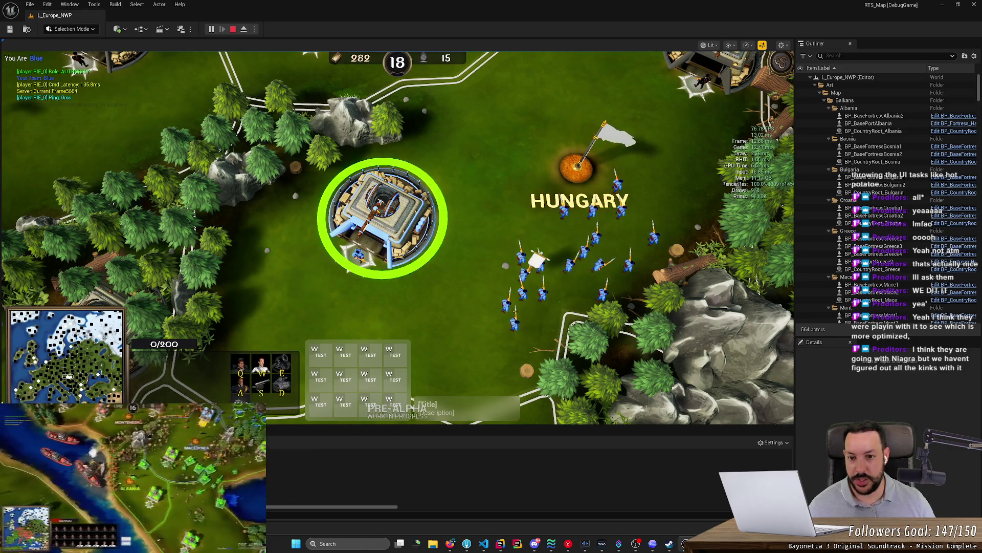
left_click(564, 176)
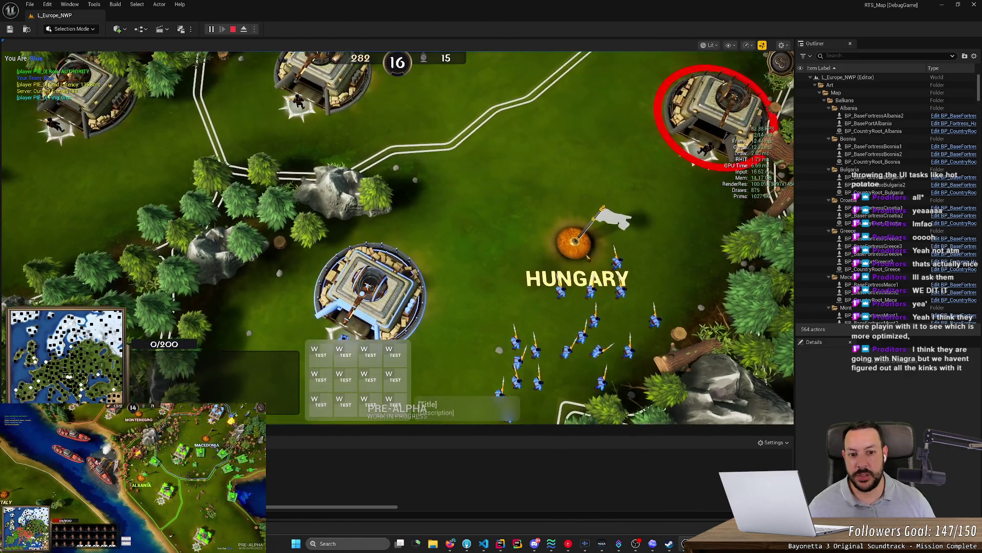
left_click(373, 289)
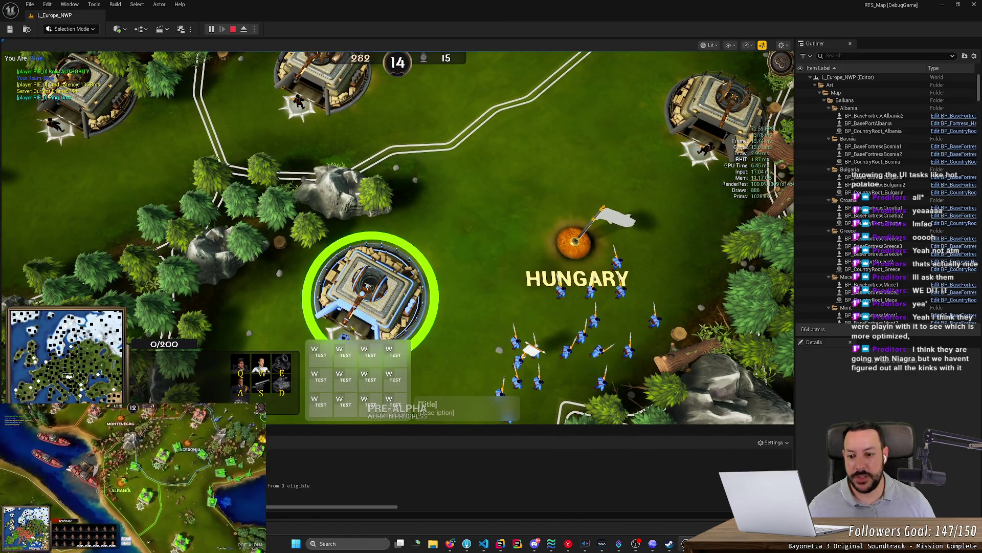
right_click(483, 333)
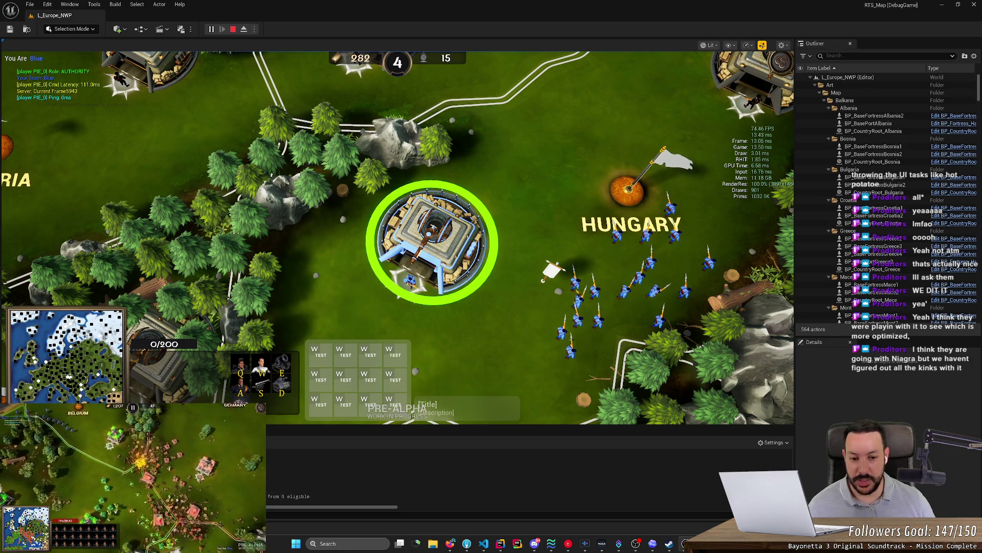
left_click(592, 293)
double_click(592, 294)
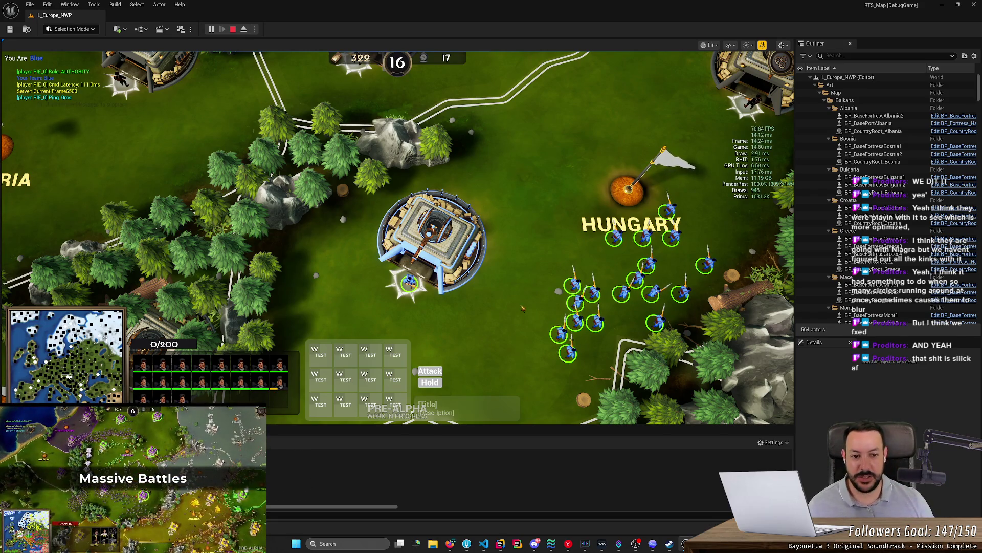
- Train a Tank at the central fortress, select it, and pan the map north-east
scroll(548, 260, "down", 2)
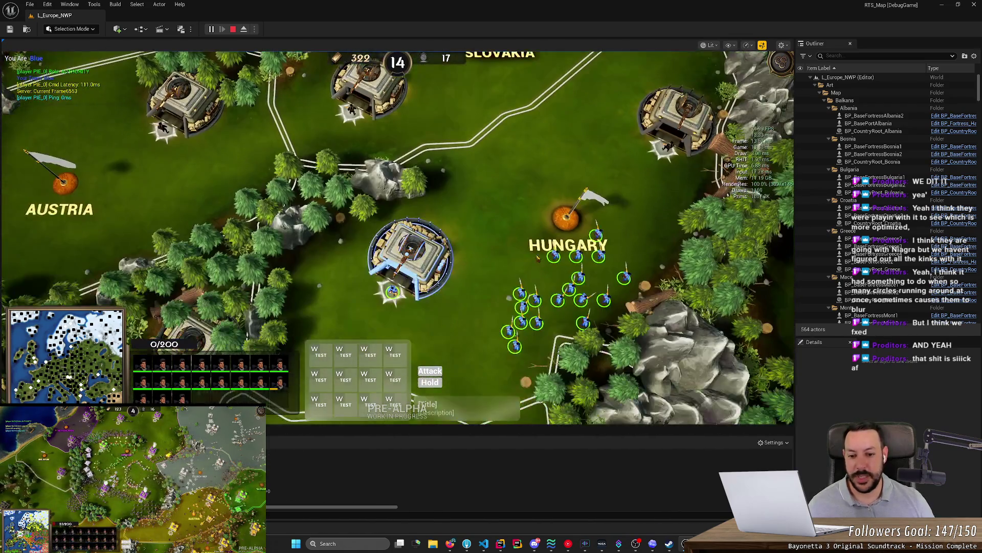
left_click(393, 290)
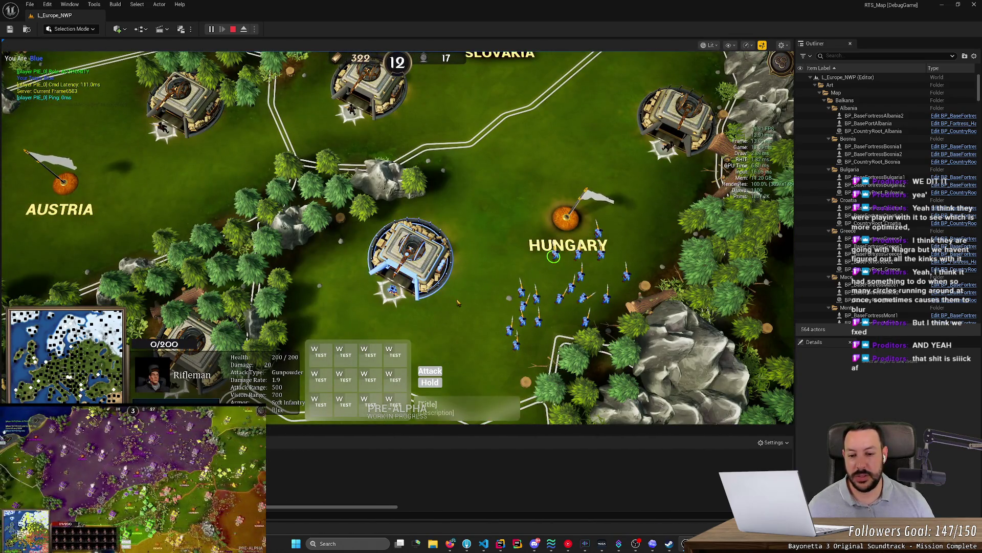
scroll(394, 300, "down", 1)
scroll(397, 246, "down", 2)
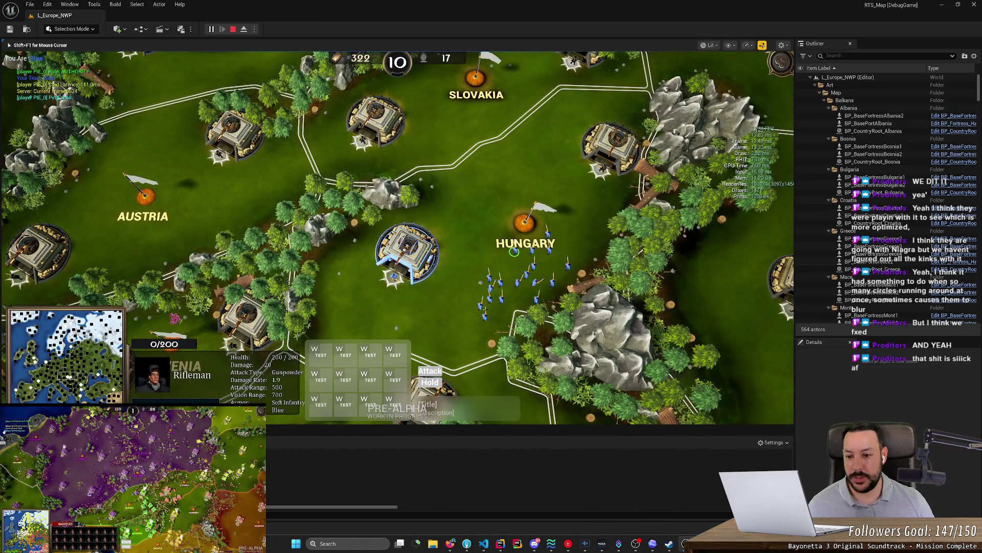
left_click(407, 253)
left_click(283, 376)
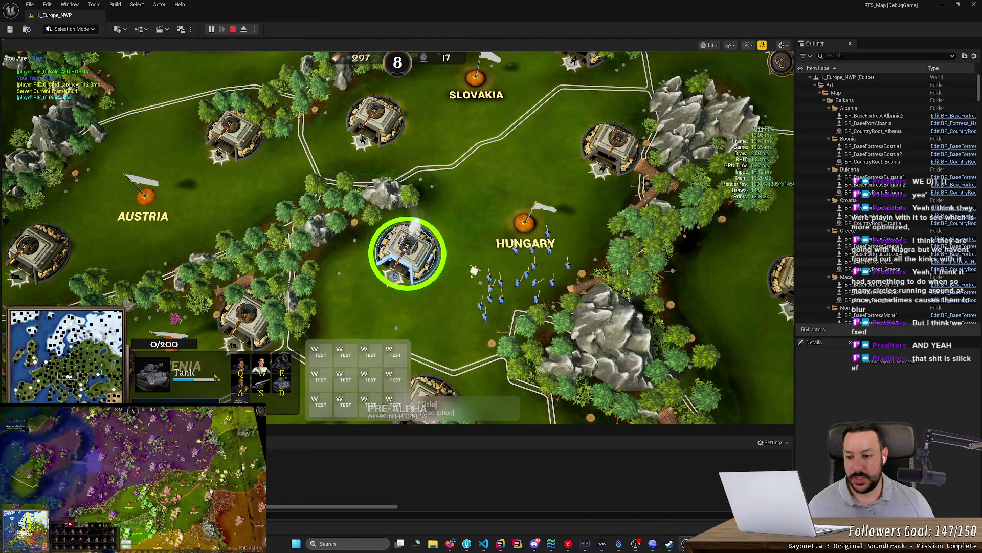
left_click(447, 279)
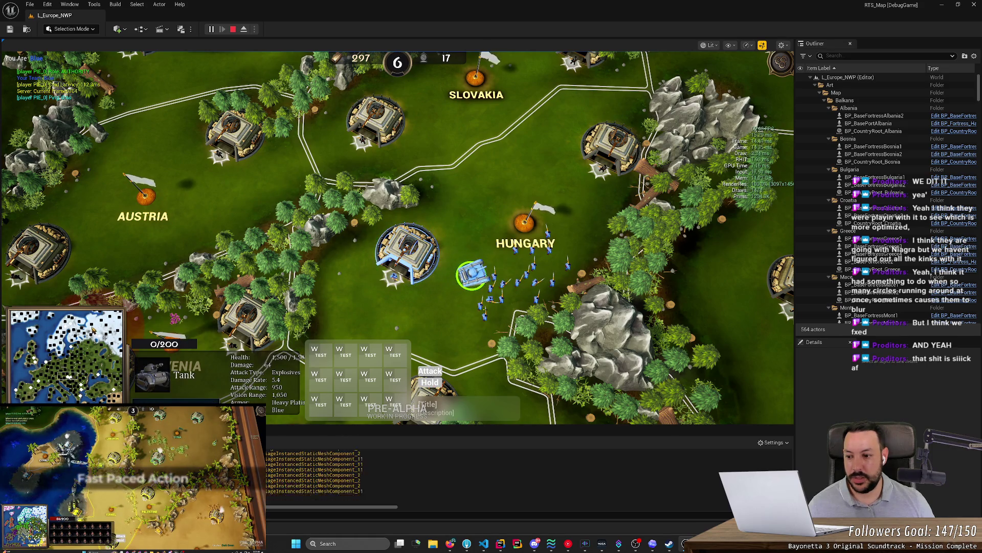
key("w")
key("d")
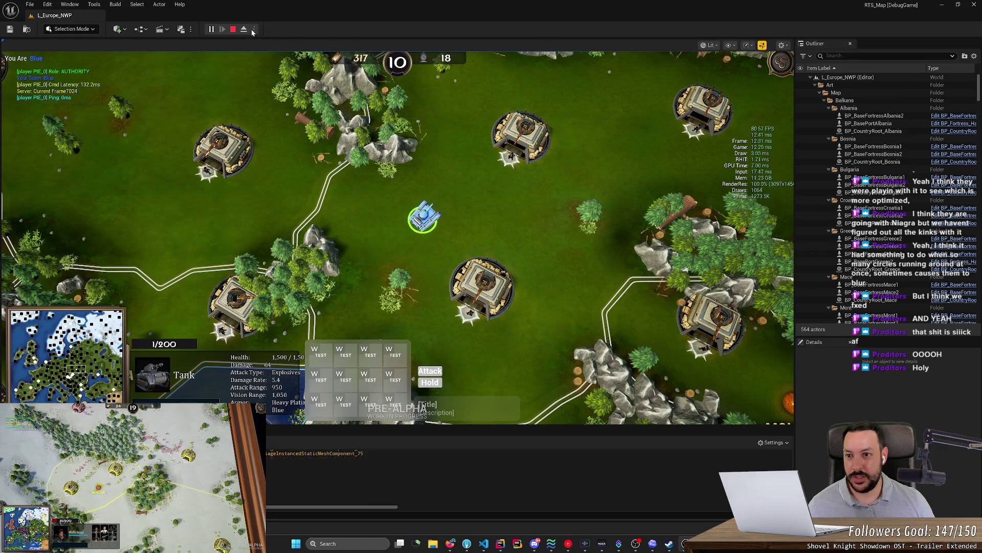
scroll(398, 238, "up", 5)
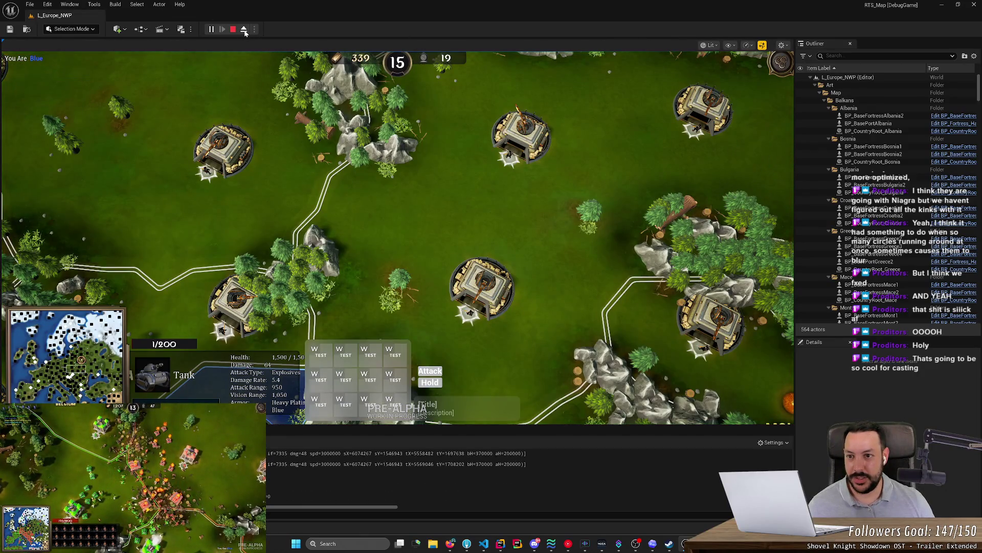
scroll(408, 112, "up", 5)
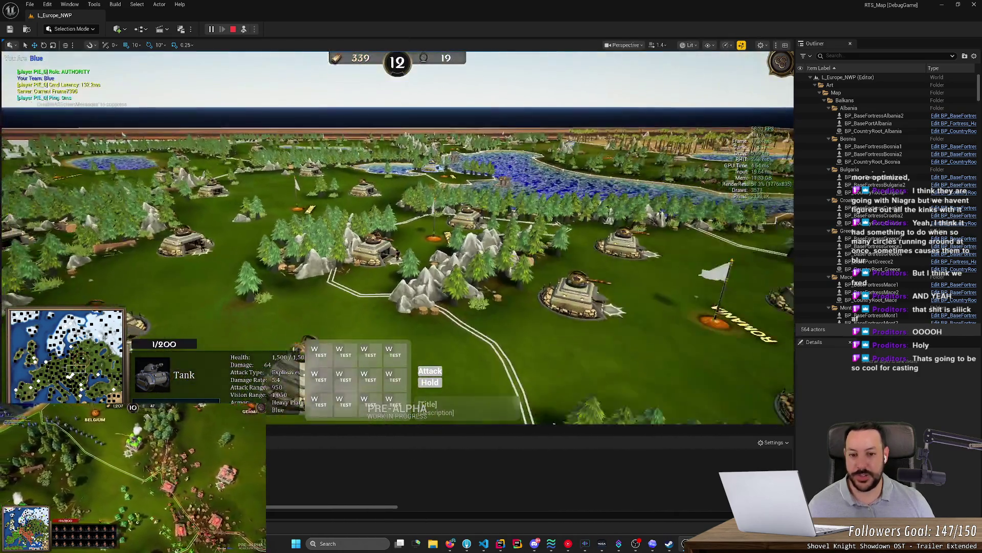
key("w")
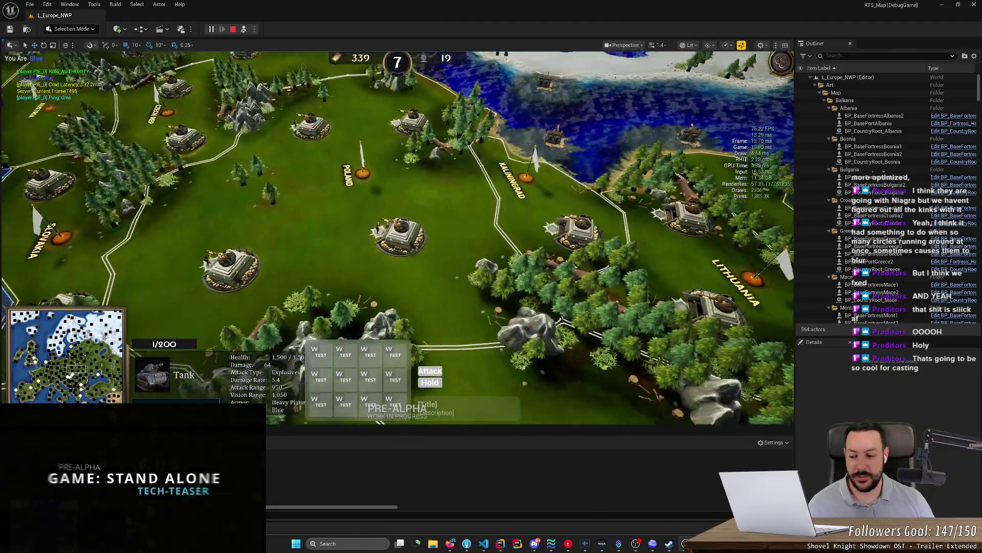
key("a")
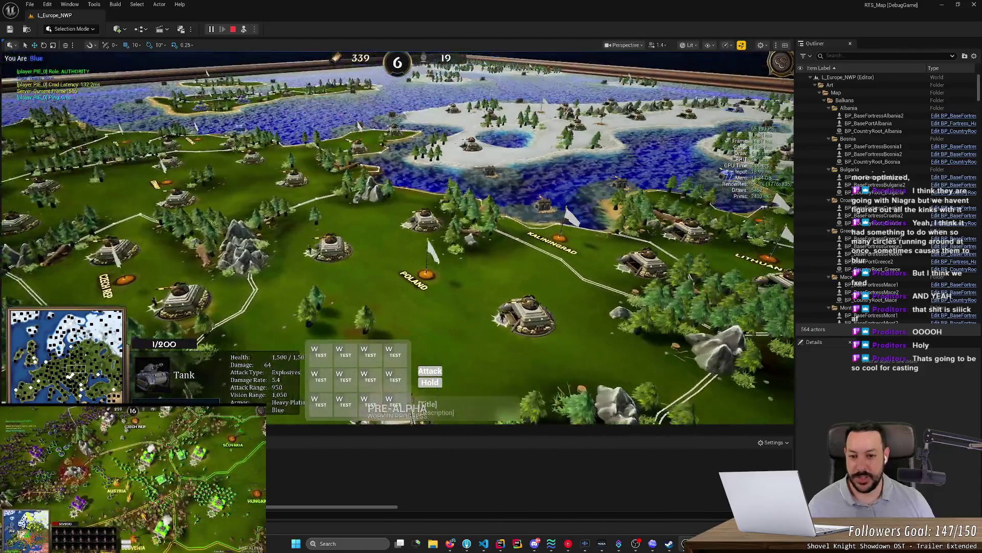
key("d")
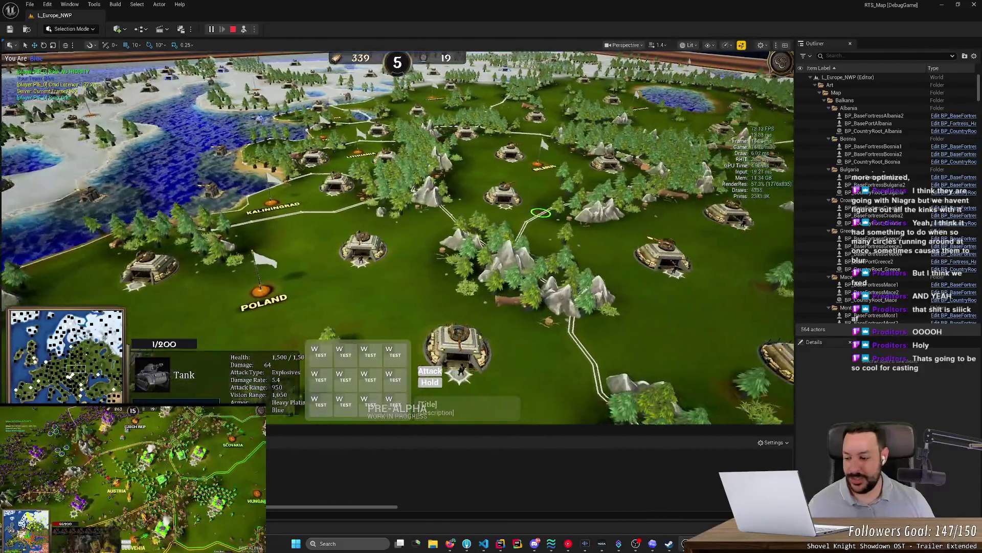
scroll(398, 237, "up", 3)
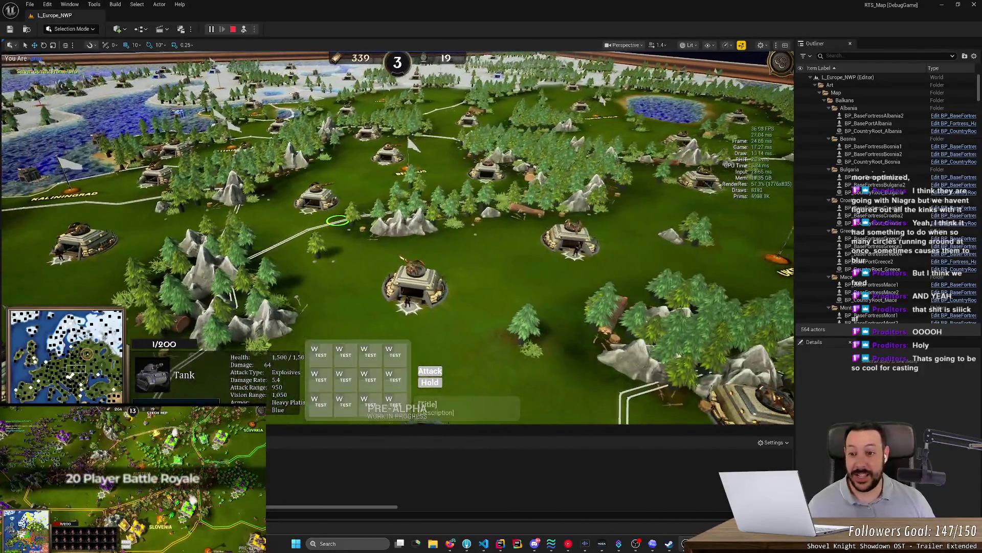
left_click(243, 30)
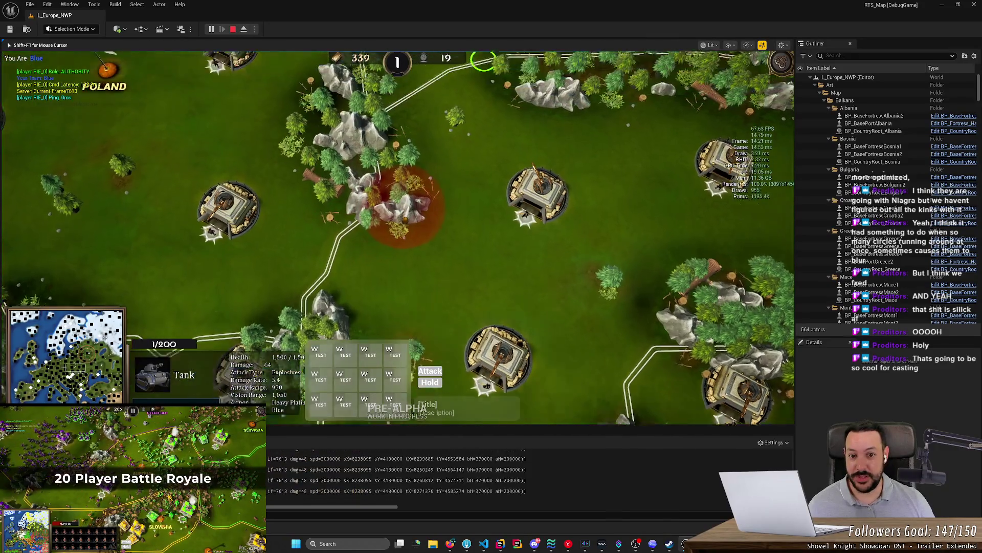
scroll(443, 240, "down", 3)
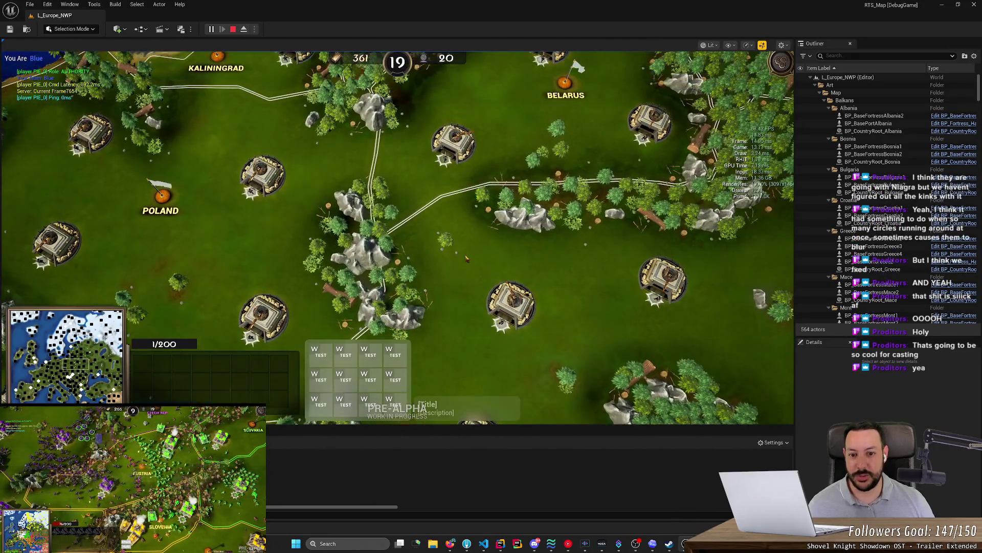
scroll(443, 239, "up", 3)
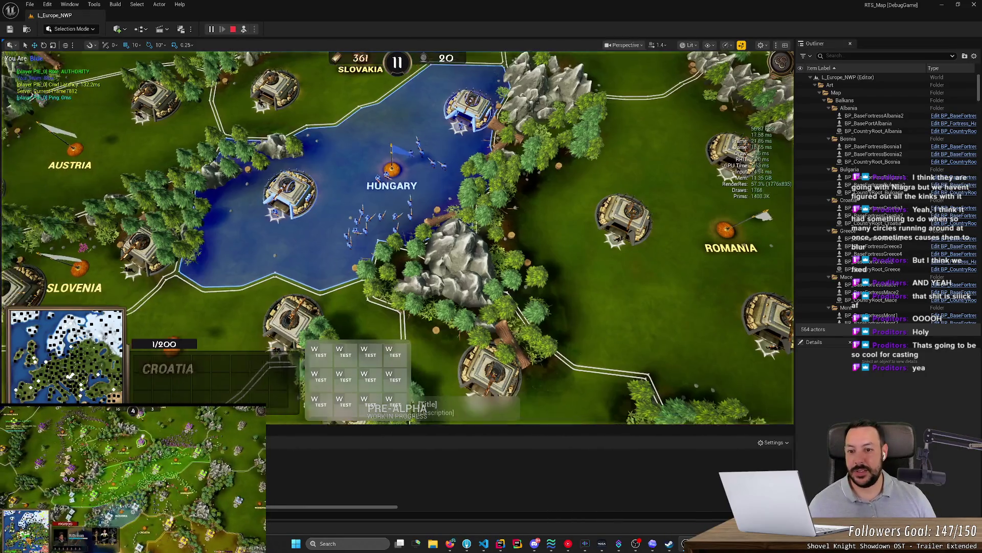
scroll(397, 237, "down", 2)
scroll(397, 237, "up", 5)
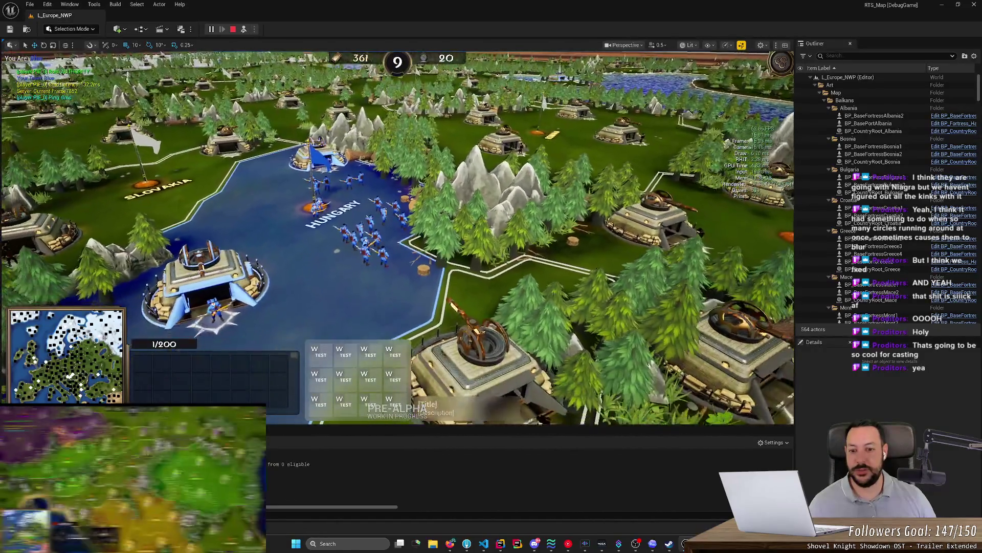
scroll(397, 237, "up", 5)
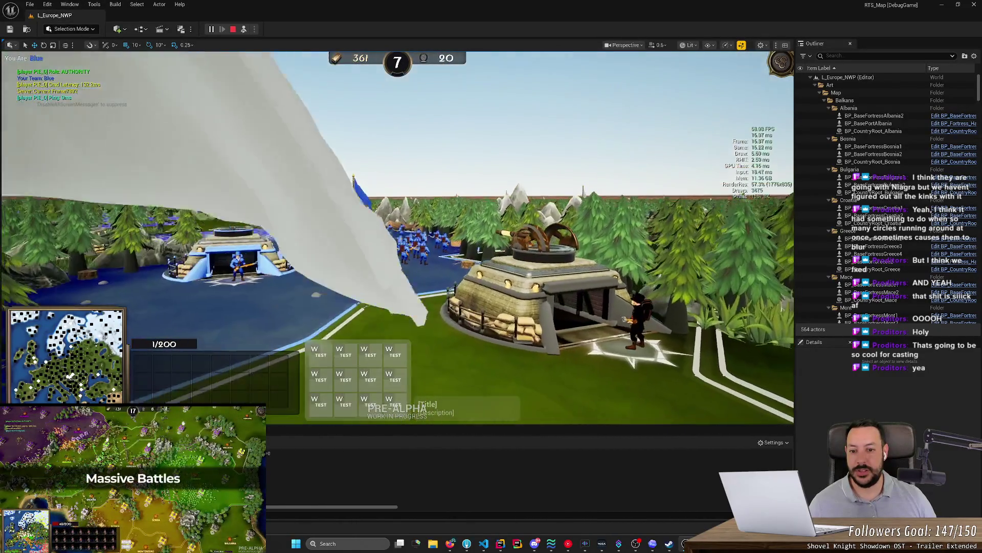
scroll(397, 238, "up", 3)
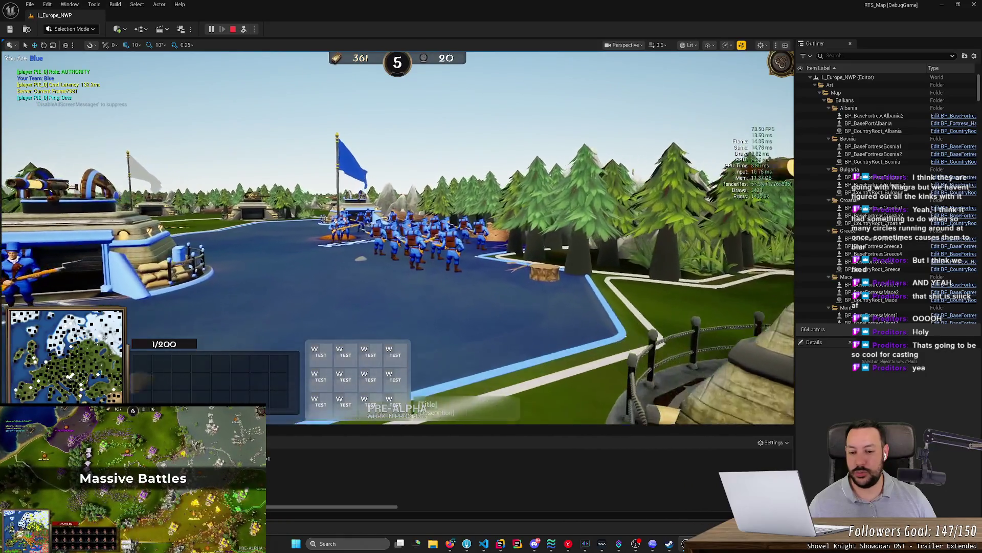
scroll(397, 237, "up", 4)
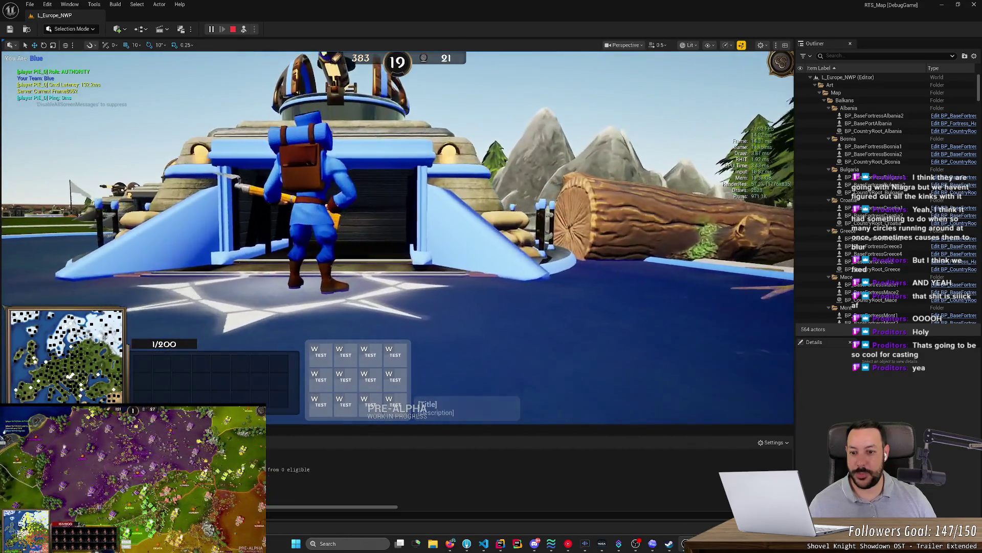
key("alt+Tab")
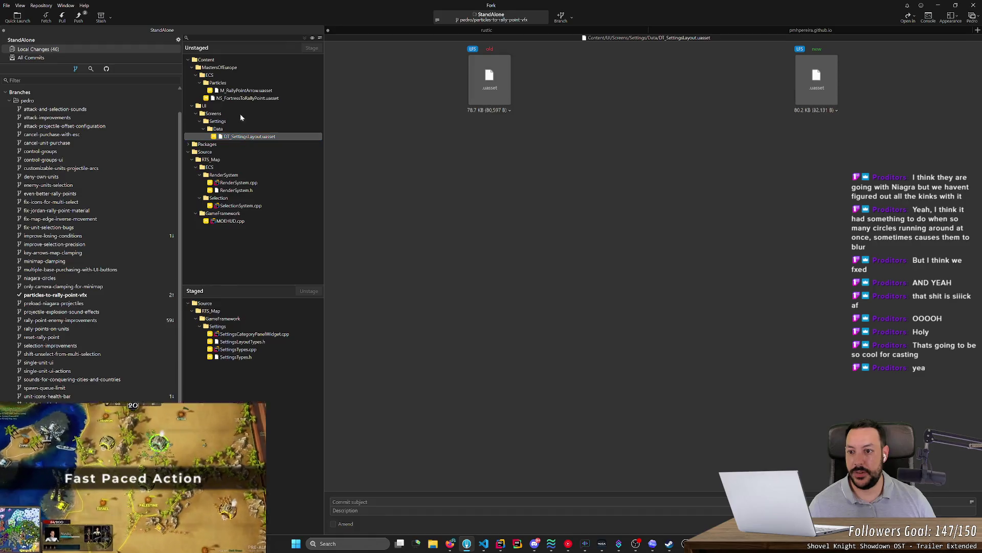
- Stage DT_SettingsLayout and RenderSystem.cpp, leaving M_RallyPointArrow unstaged
key("Return")
left_click(254, 90)
key("Return")
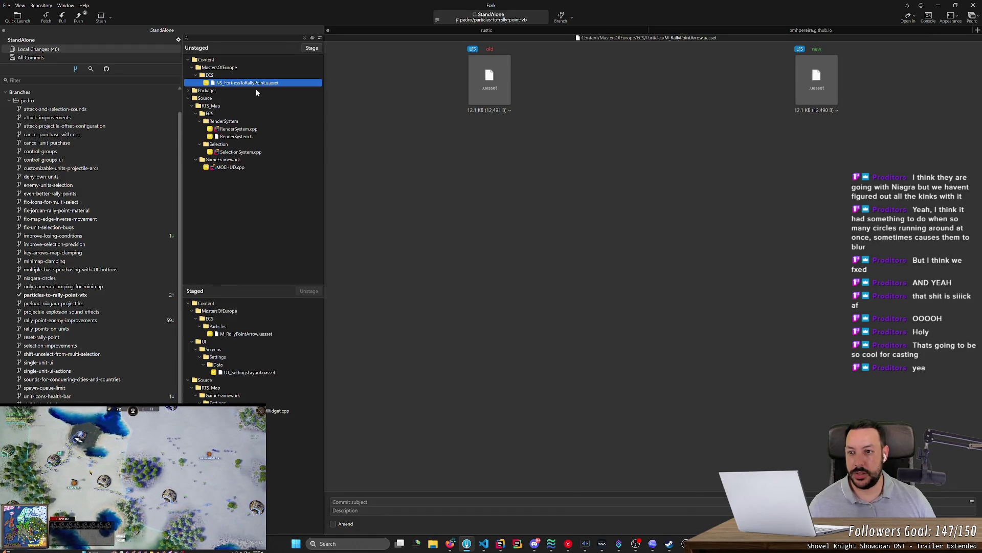
left_click(248, 334)
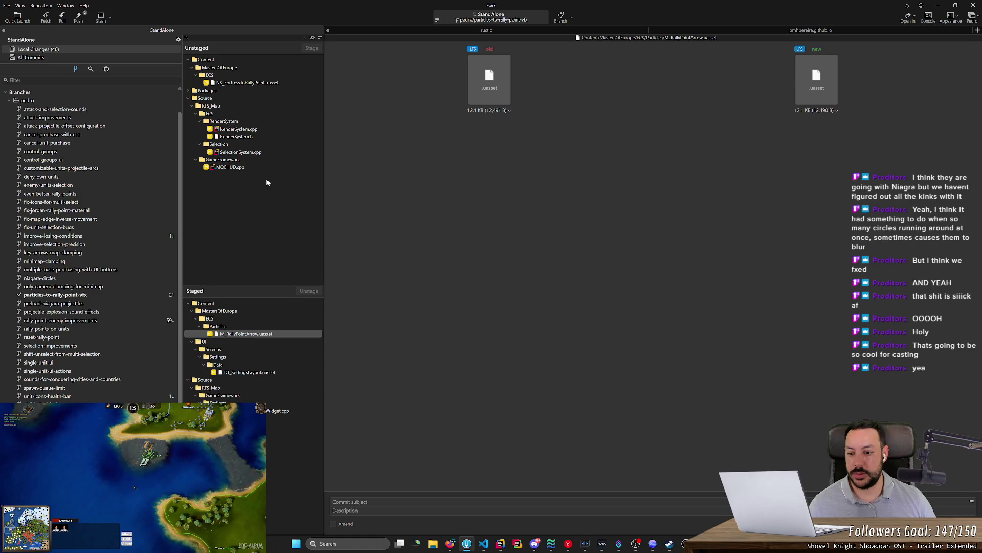
key("Return")
left_click(251, 145)
key("Return")
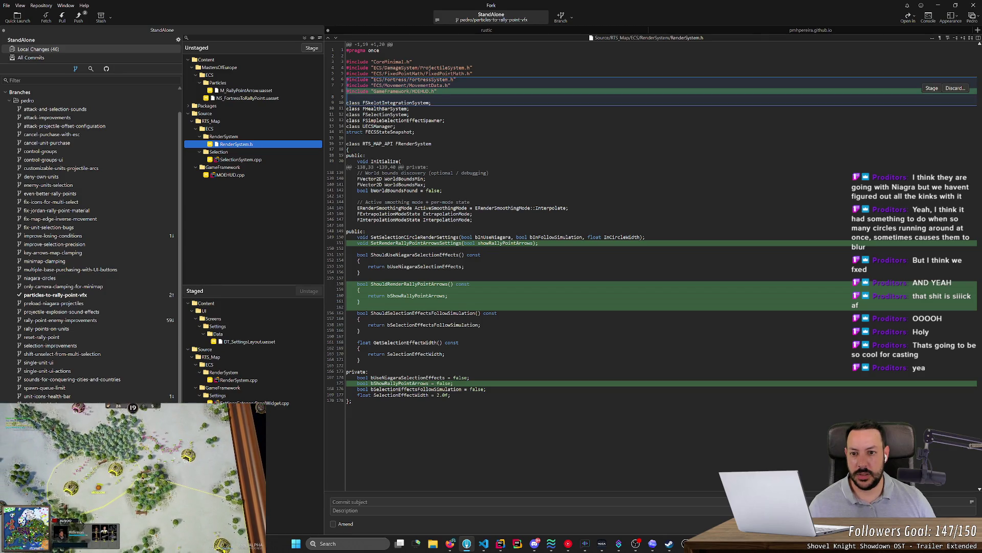
- Discard the extra include hunk in the RenderSystem.h diff
left_click(282, 159)
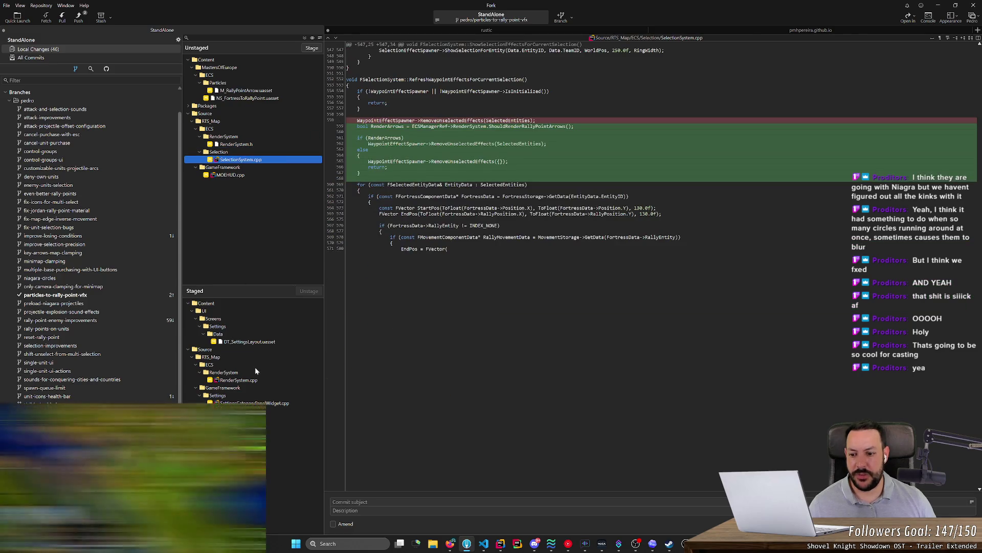
left_click(258, 379)
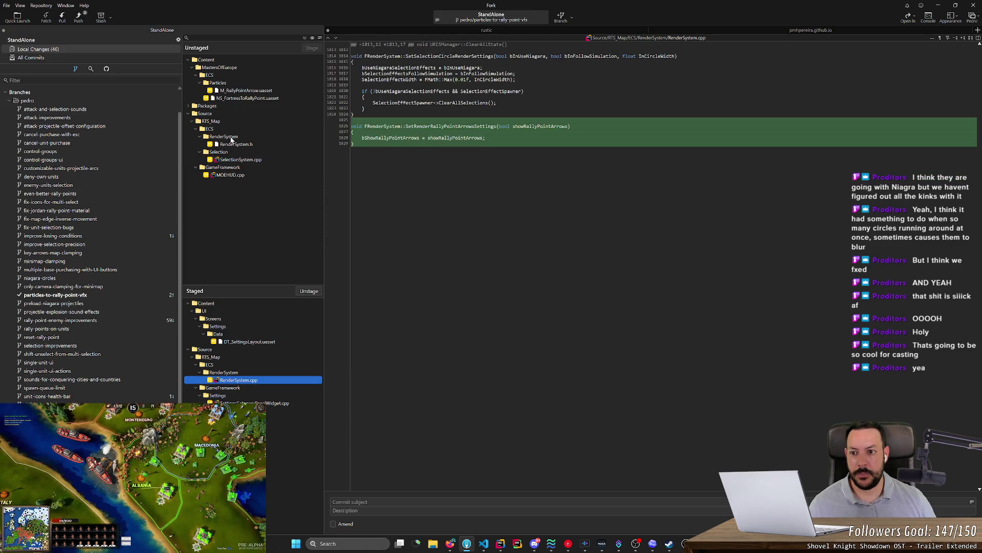
left_click(231, 143)
left_click(955, 88)
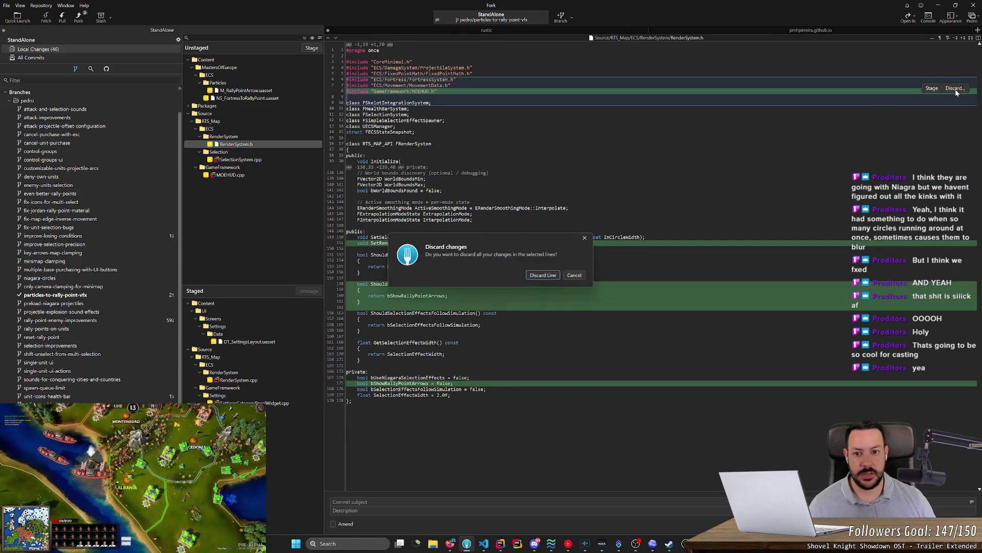
left_click(543, 274)
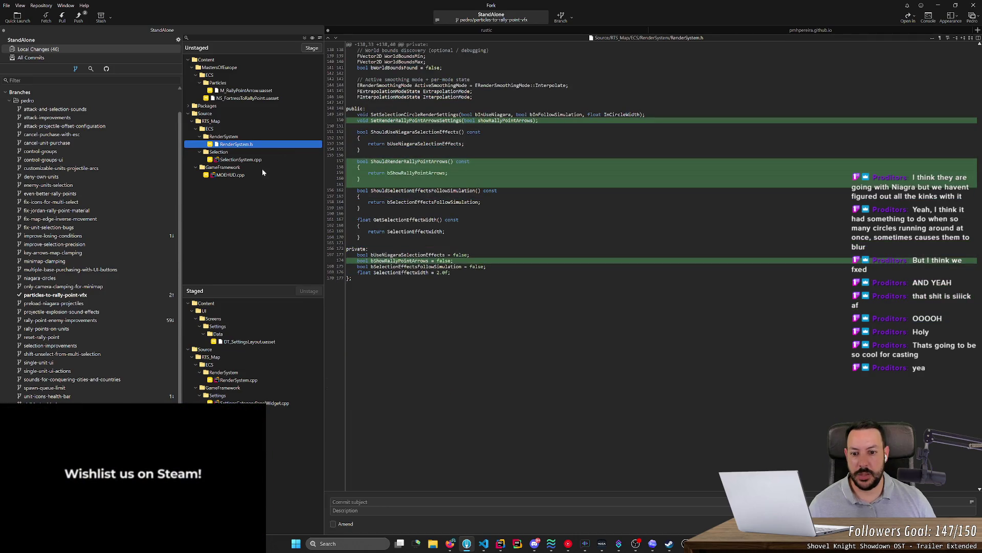
- Stage MOEHUD.cpp, SelectionSystem.cpp and RenderSystem.h, then return to the Unreal playtest
left_click(252, 160)
left_click(244, 175)
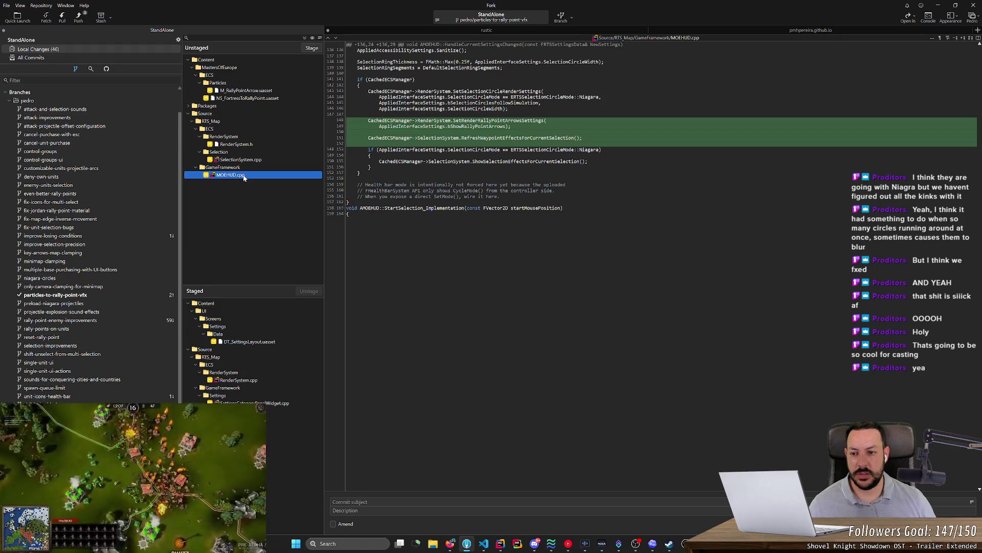
double_click(244, 176)
double_click(249, 159)
double_click(257, 145)
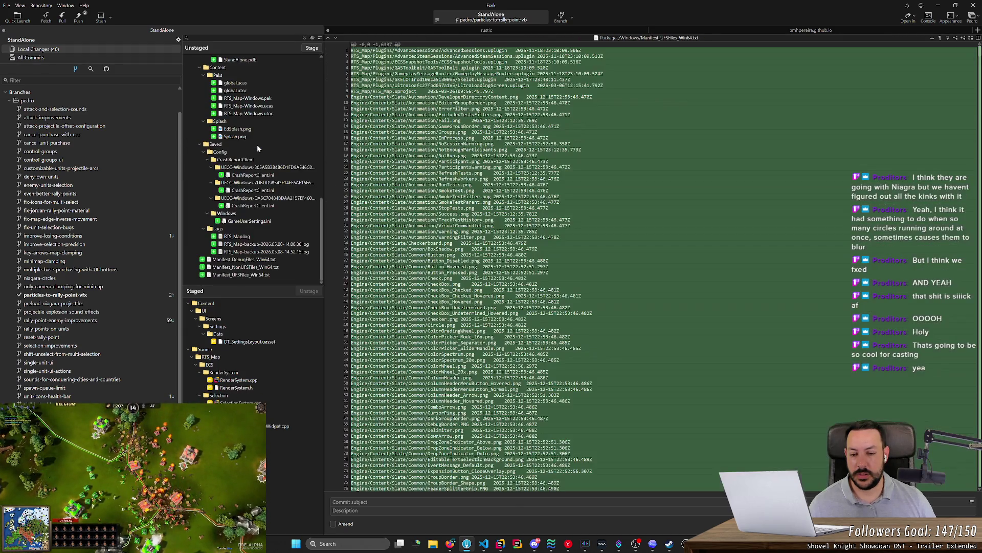
key("alt+Tab")
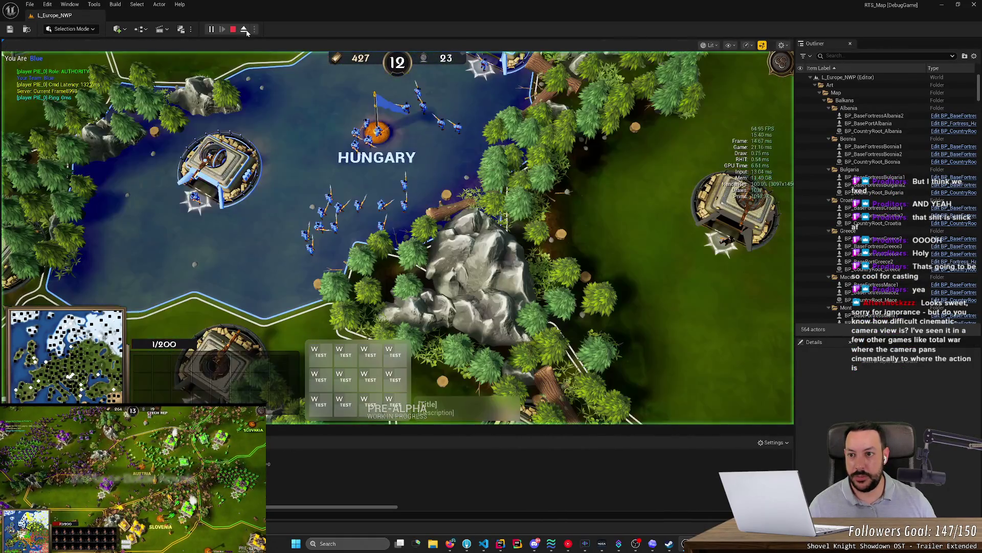
- Select Hungary's capital and a blue Rifleman, order it across the lake, then inspect an enemy Rifleman
left_click(243, 29)
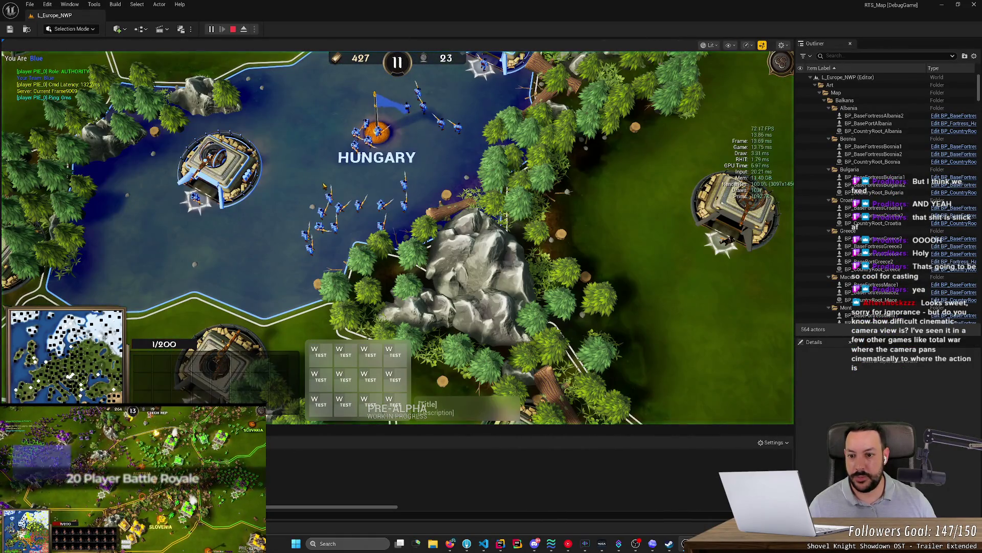
left_click(377, 131)
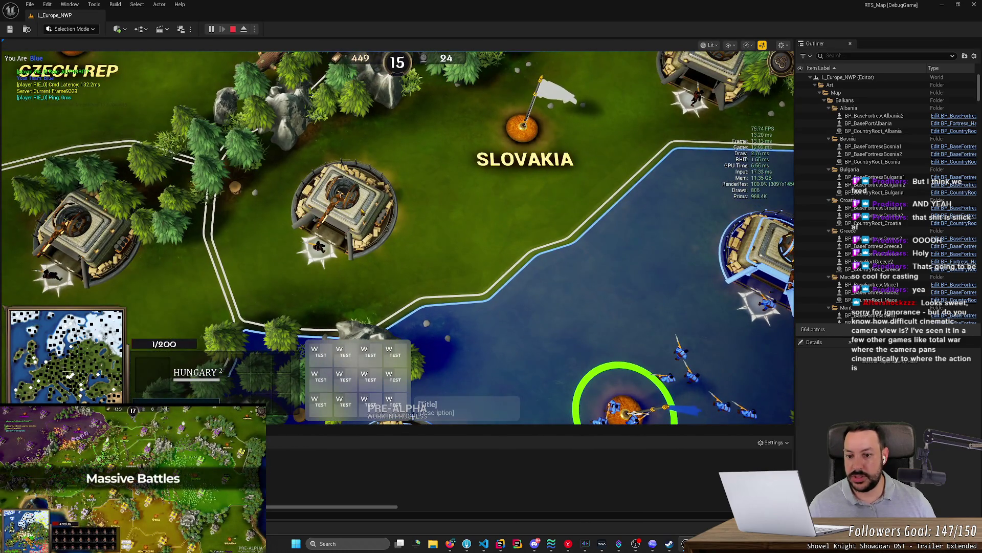
left_click(319, 248)
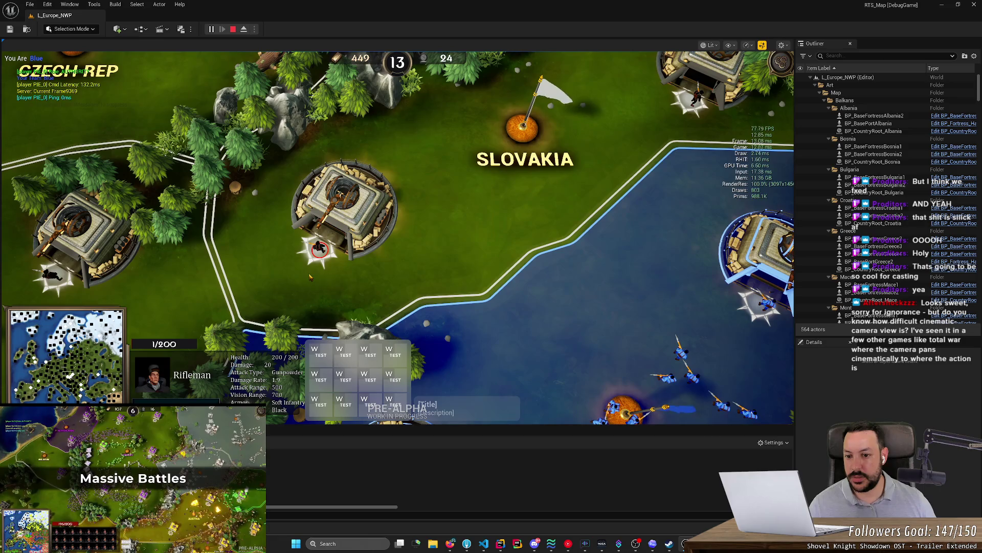
left_click(666, 378)
right_click(380, 295)
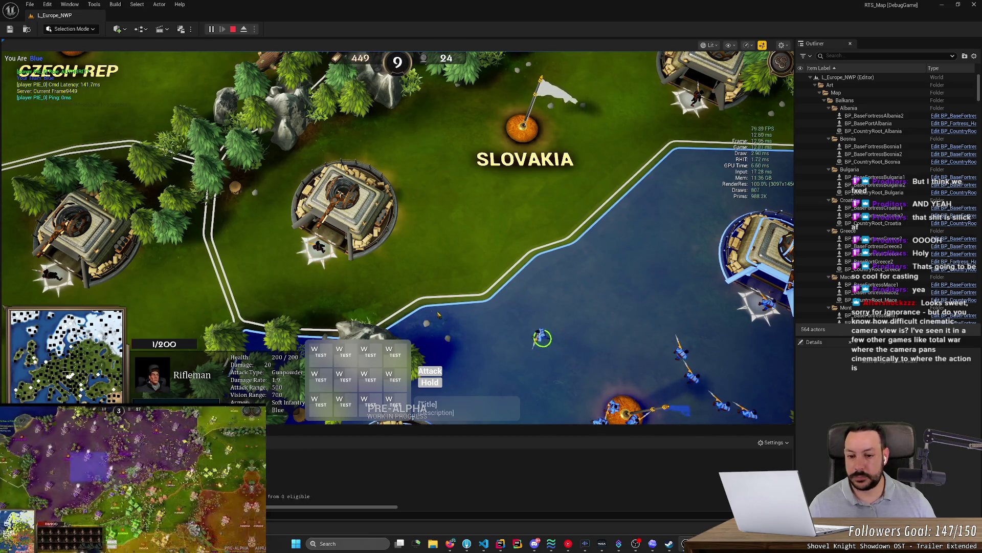
right_click(530, 356)
left_click(319, 248)
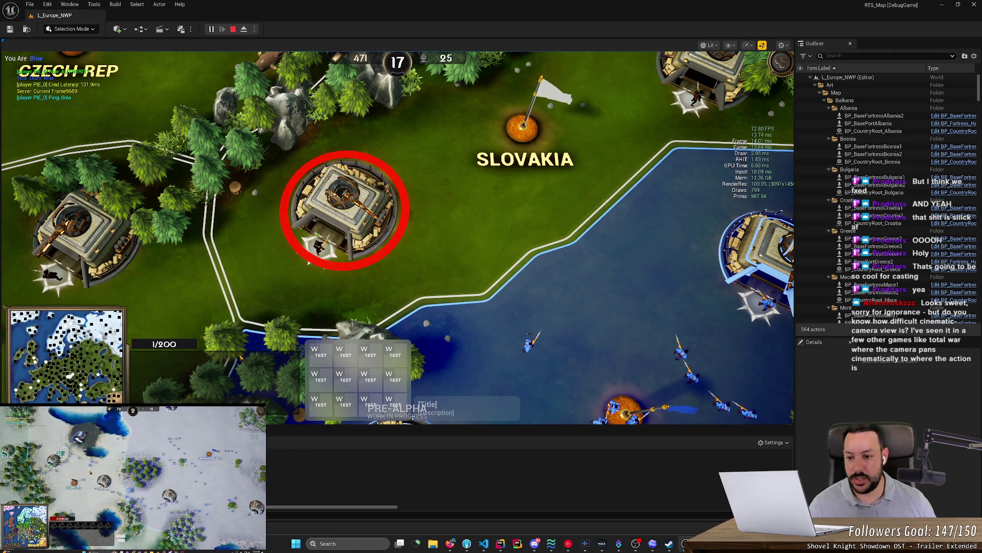
left_click(319, 249)
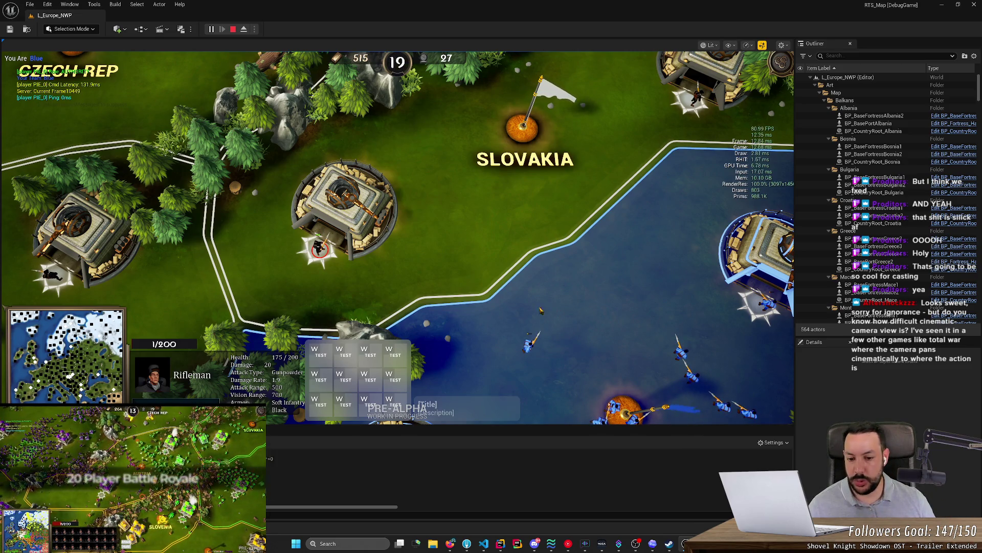
- Zoom back in, select the fortress on Hungary's lake, and pause the game
scroll(460, 281, "down", 3)
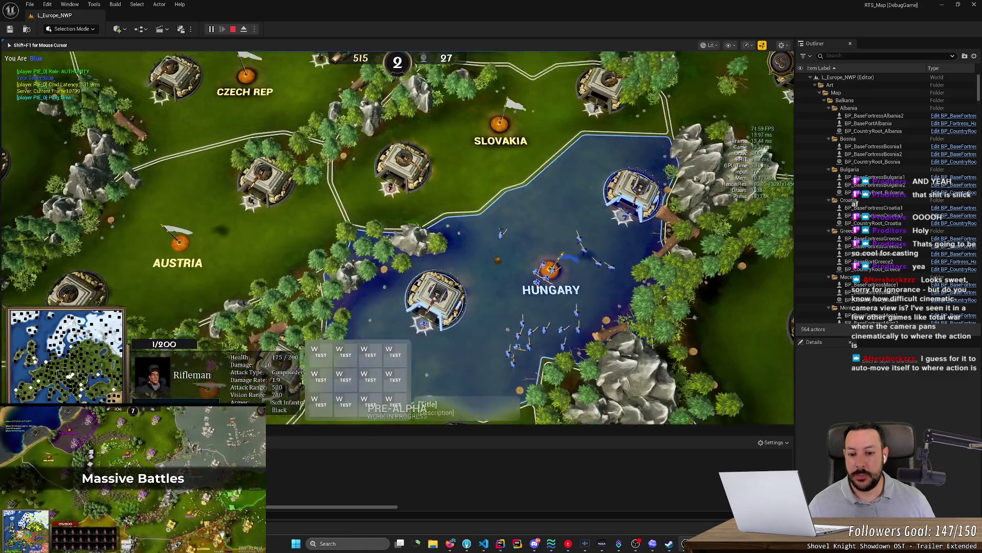
key("shift+F1")
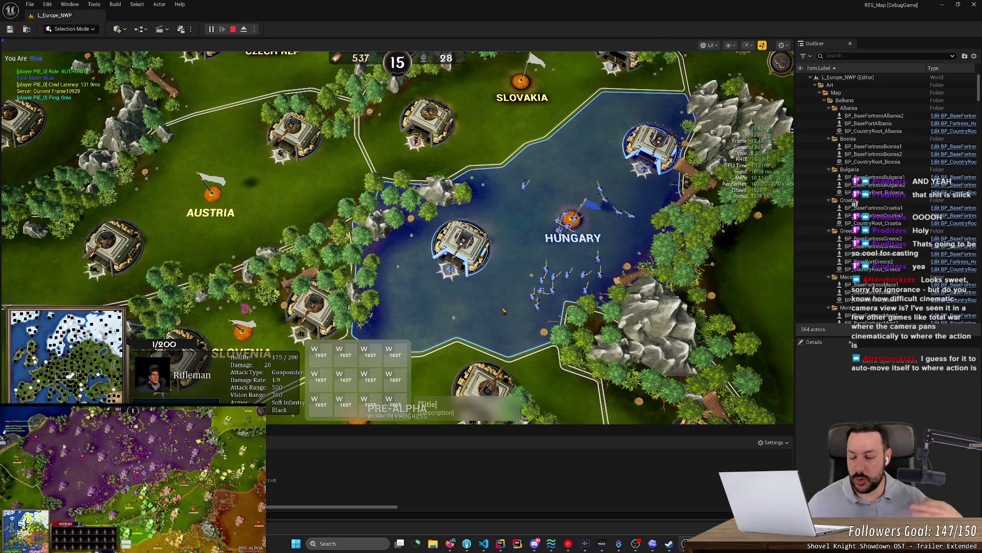
scroll(504, 311, "up", 2)
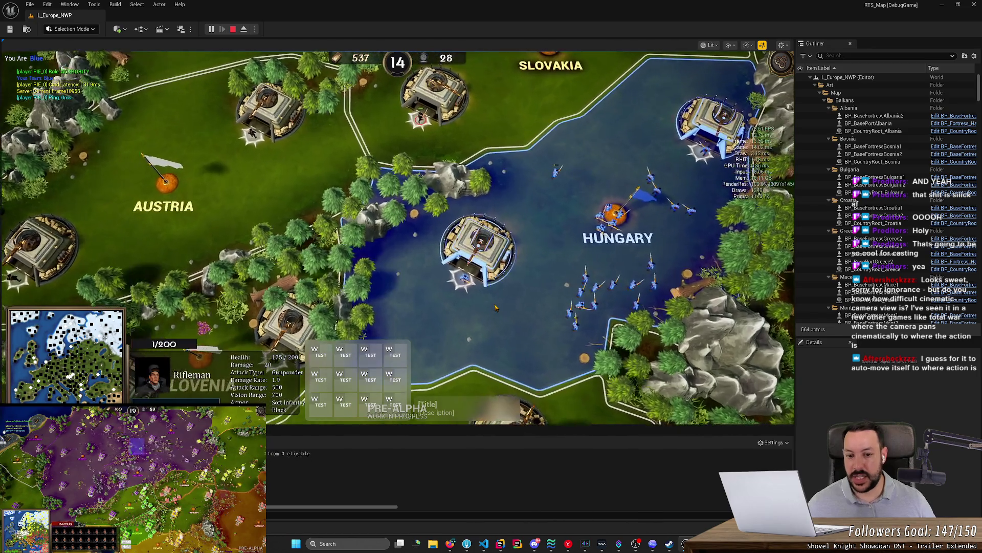
scroll(495, 307, "up", 1)
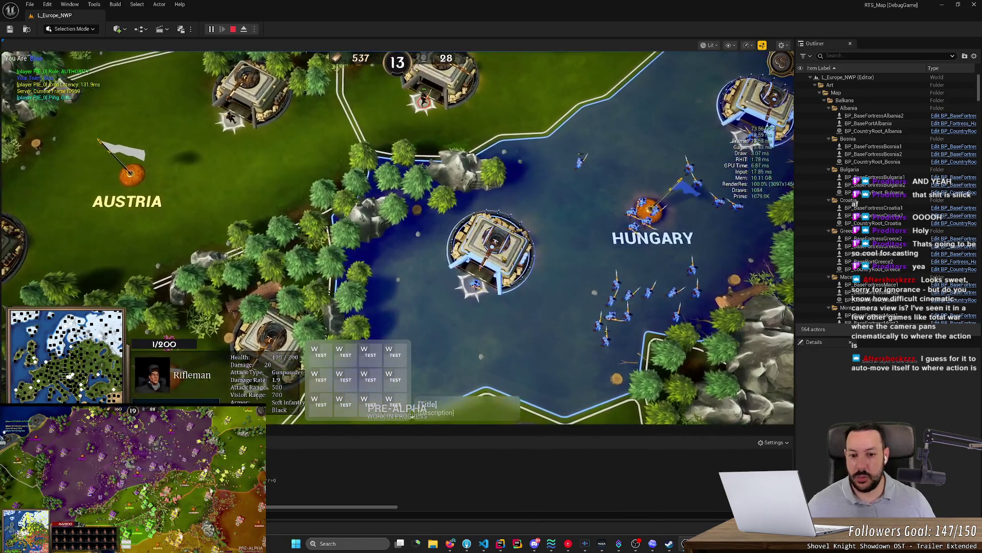
left_click(498, 270)
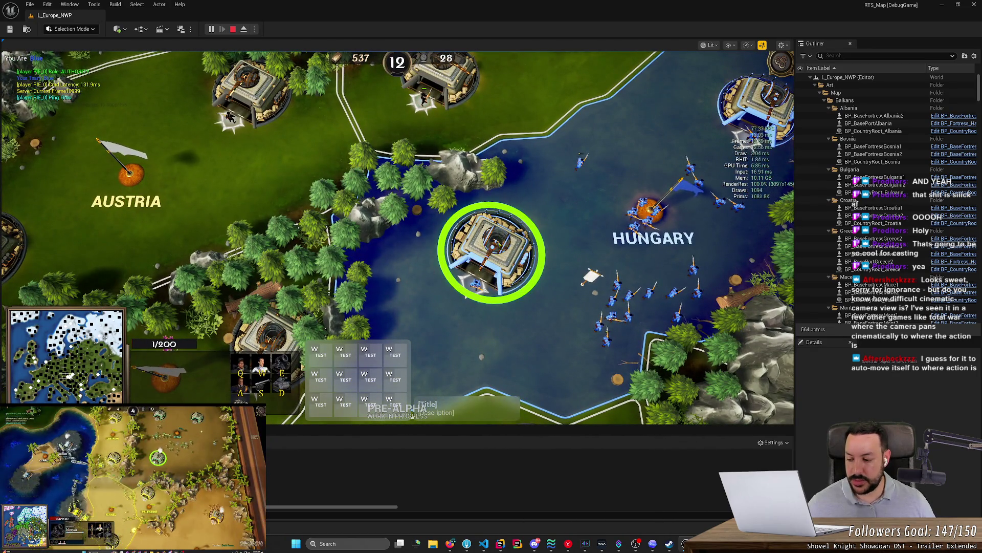
key("p")
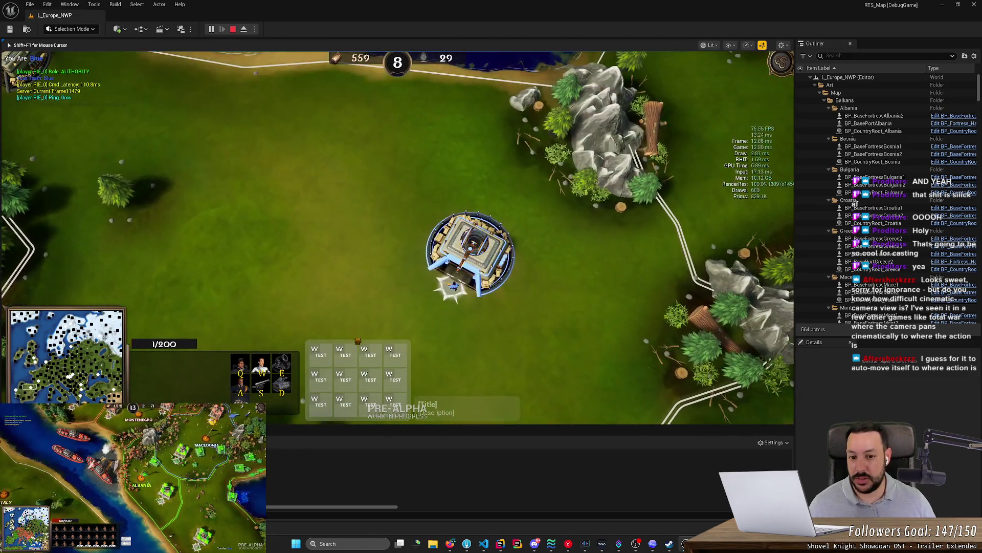
key("shift+F1")
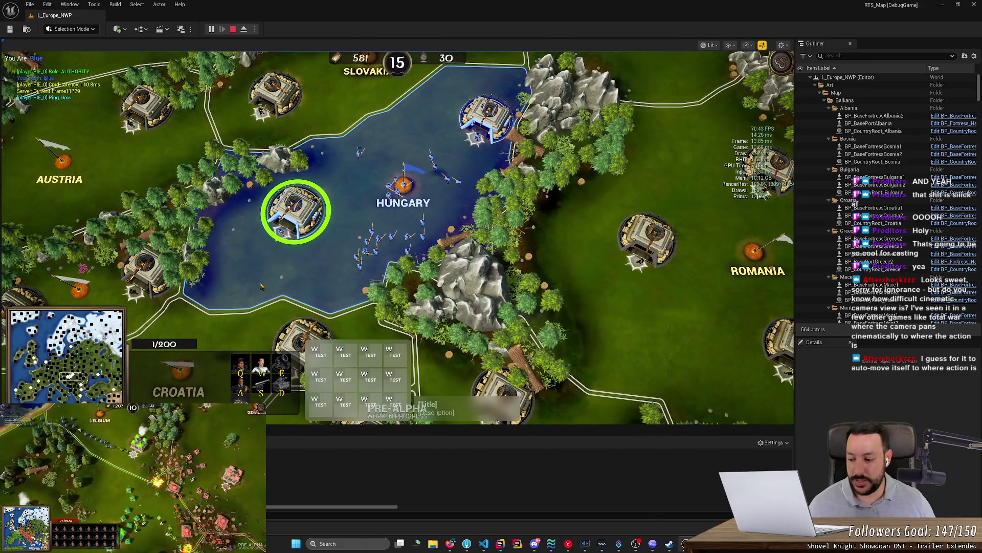
left_click(261, 287)
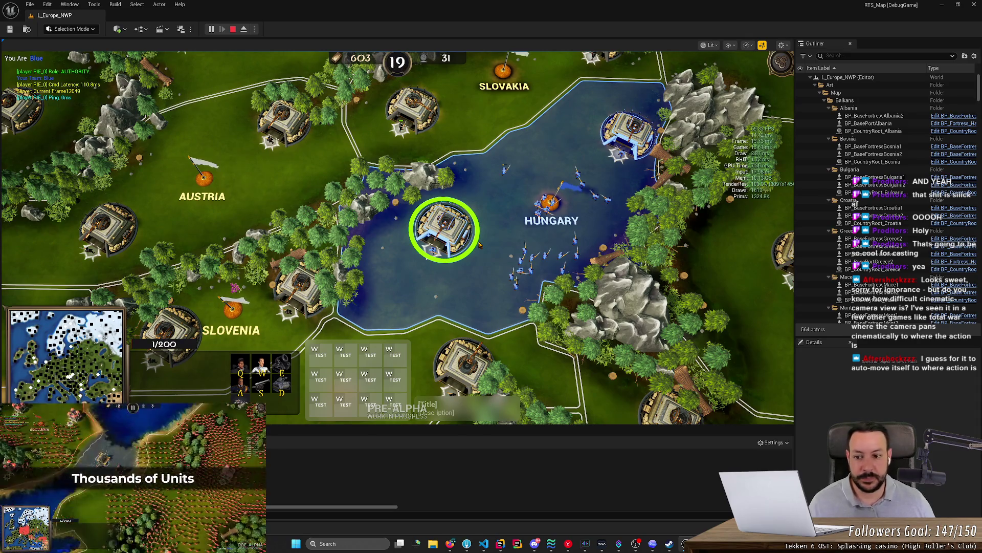
scroll(480, 244, "down", 3)
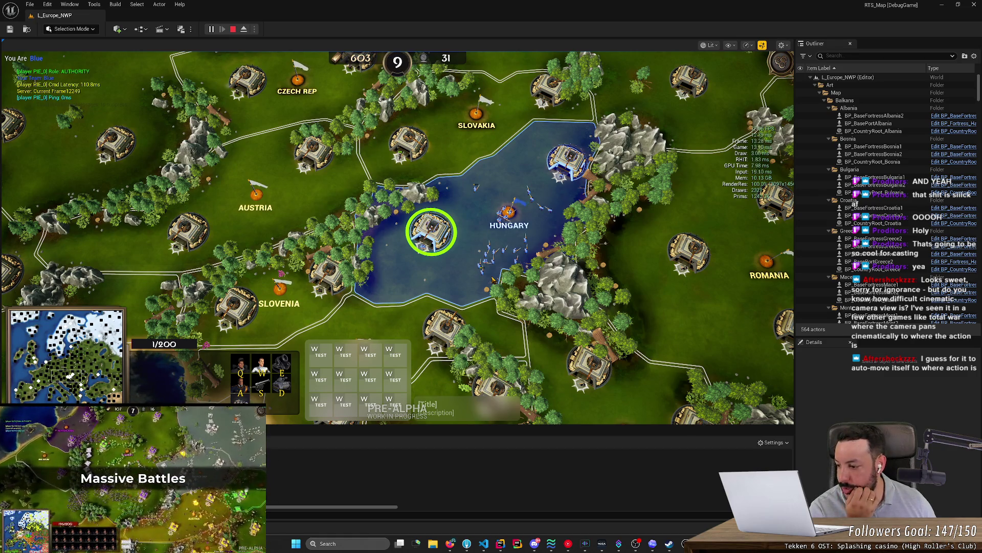
mouse_move(452, 547)
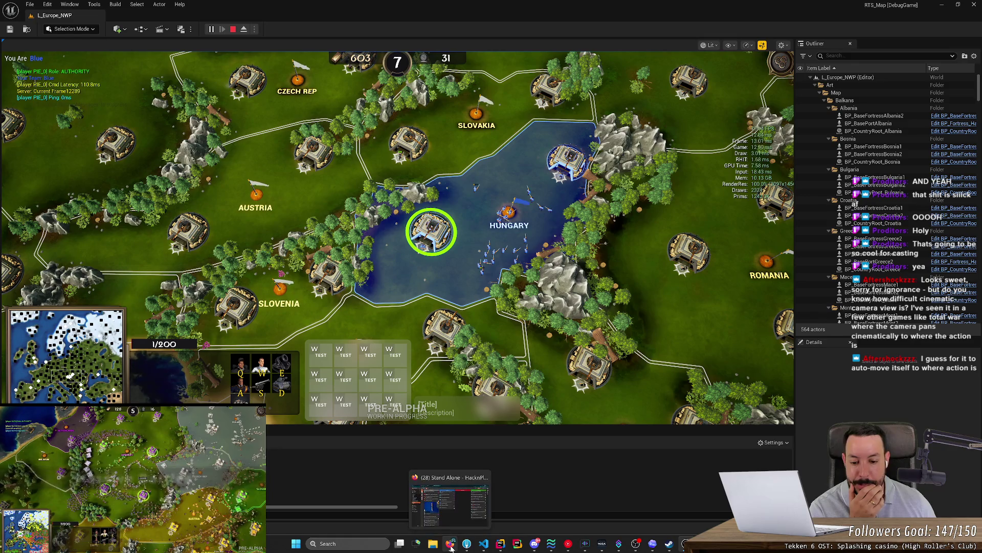
left_click(430, 494)
- View task #192's details, then open task #193 'Command Responsiveness visuals' and minimize the board
scroll(307, 476, "down", 3)
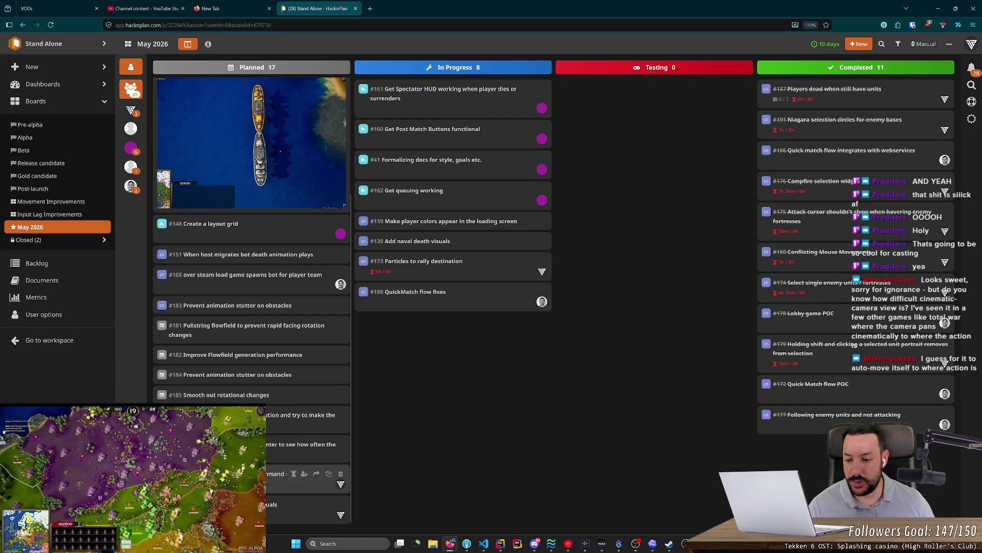
left_click(307, 476)
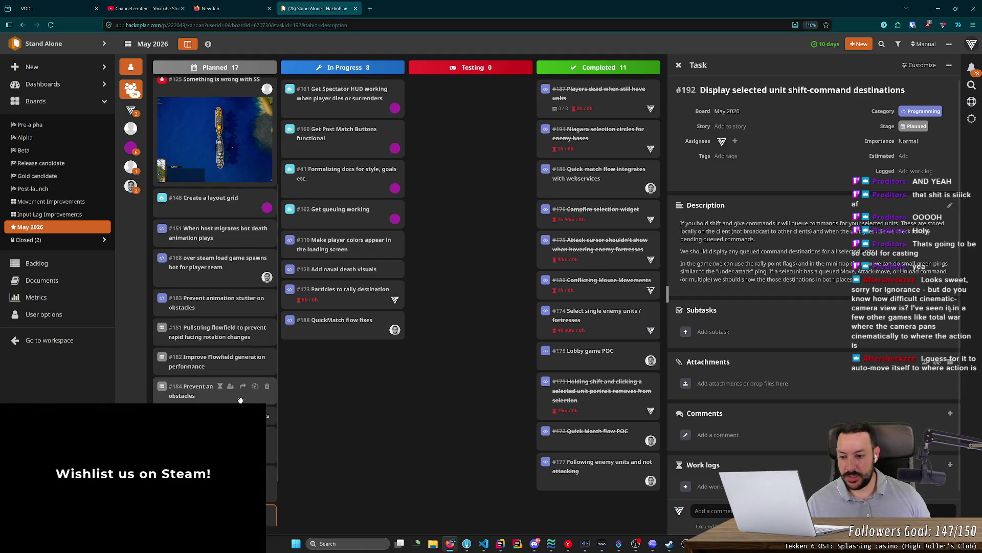
scroll(215, 243, "down", 1)
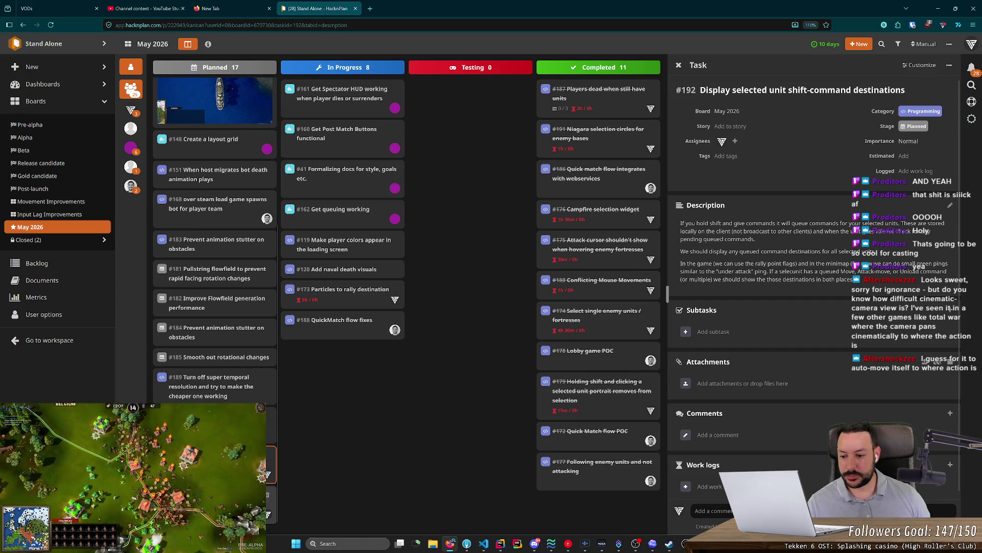
left_click(271, 504)
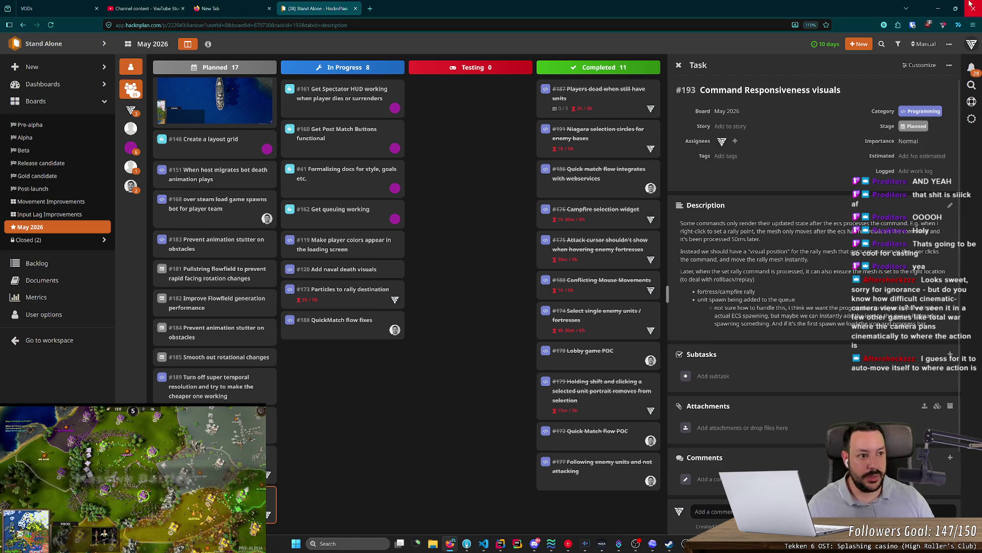
left_click(938, 8)
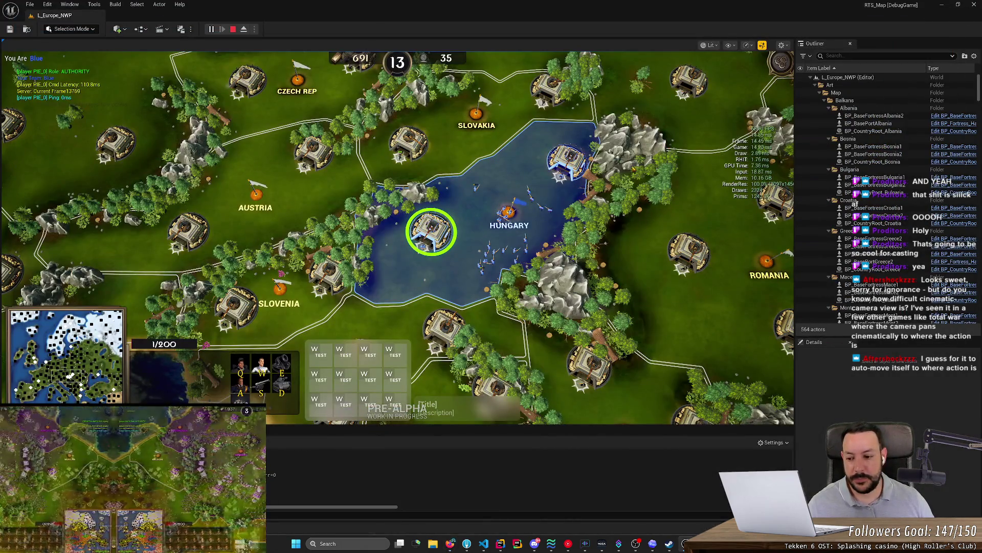
key("alt+Tab")
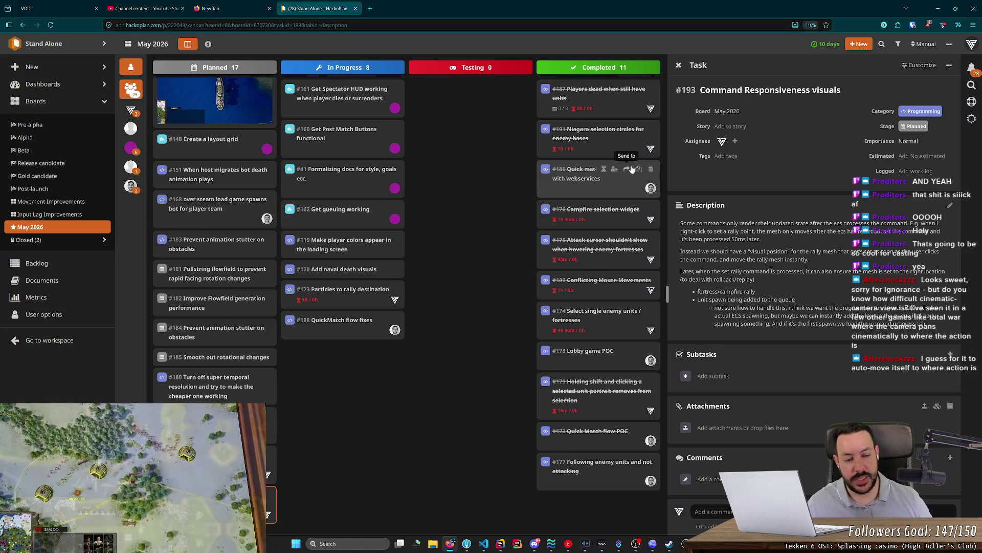
key("alt+Tab")
scroll(427, 255, "up", 3)
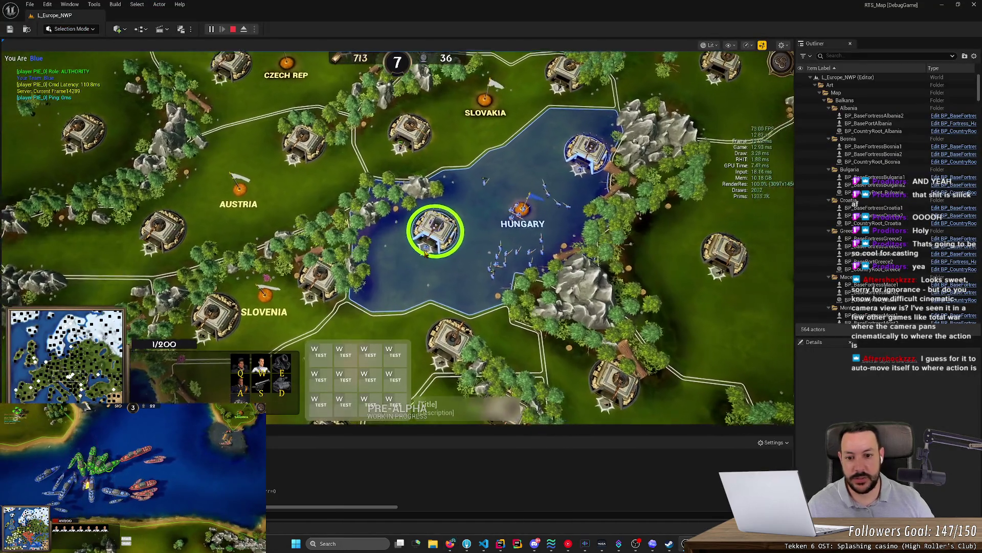
scroll(435, 281, "up", 3)
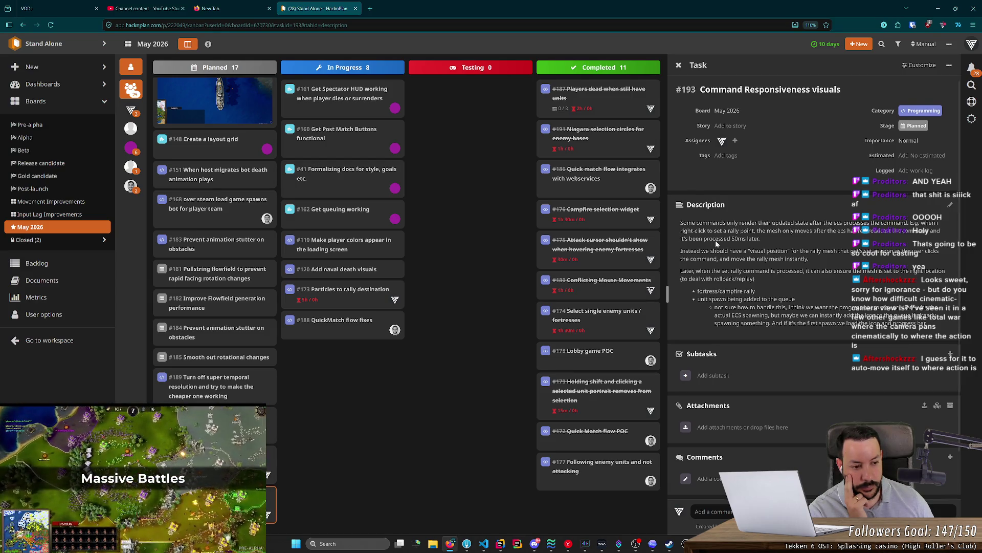
- Reopen task #192 'Display selected unit shift-command destinations', then switch back to the running game
scroll(711, 196, "down", 1)
scroll(922, 358, "up", 1)
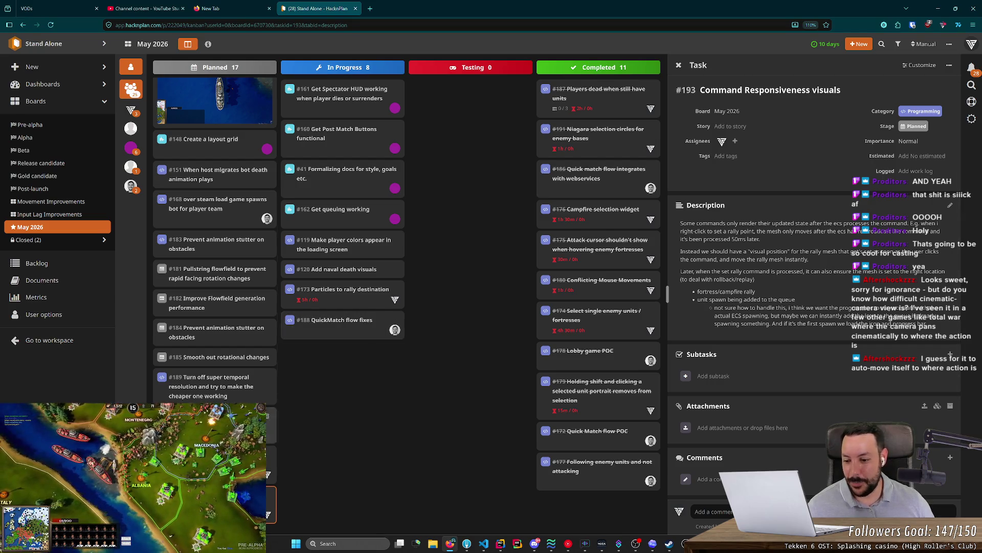
left_click(215, 463)
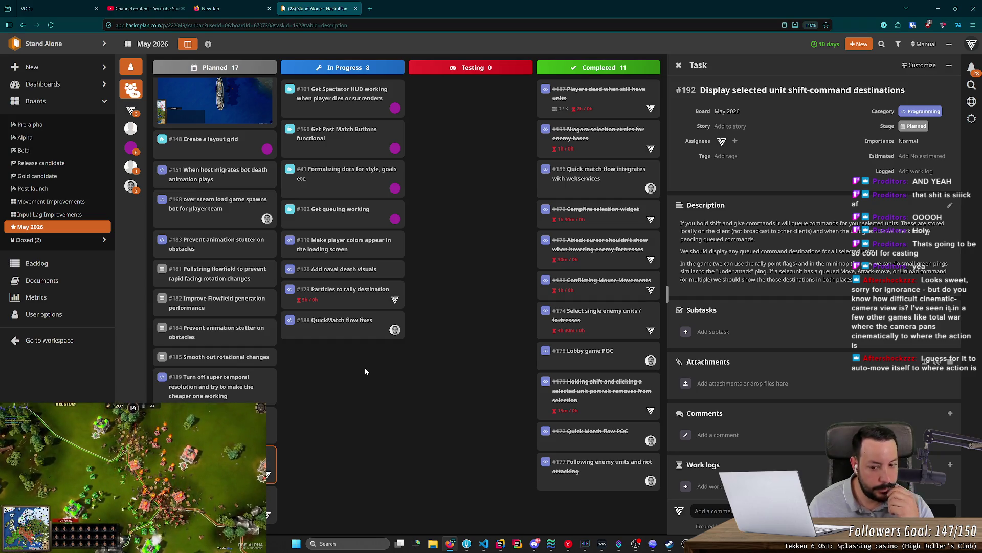
key("alt+Tab")
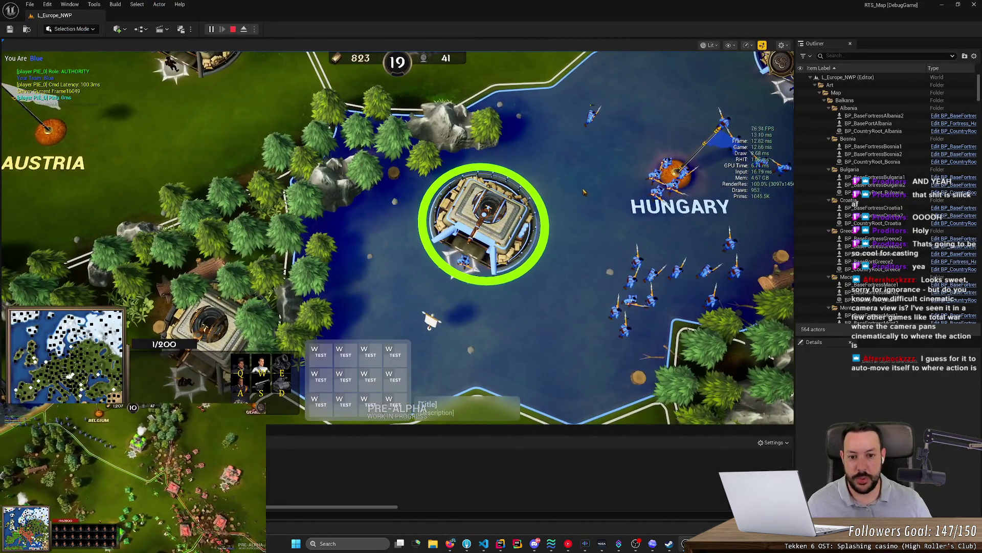
- Enable Show Rally Point Arrows in the game's Interface settings and resume the match
scroll(502, 233, "up", 2)
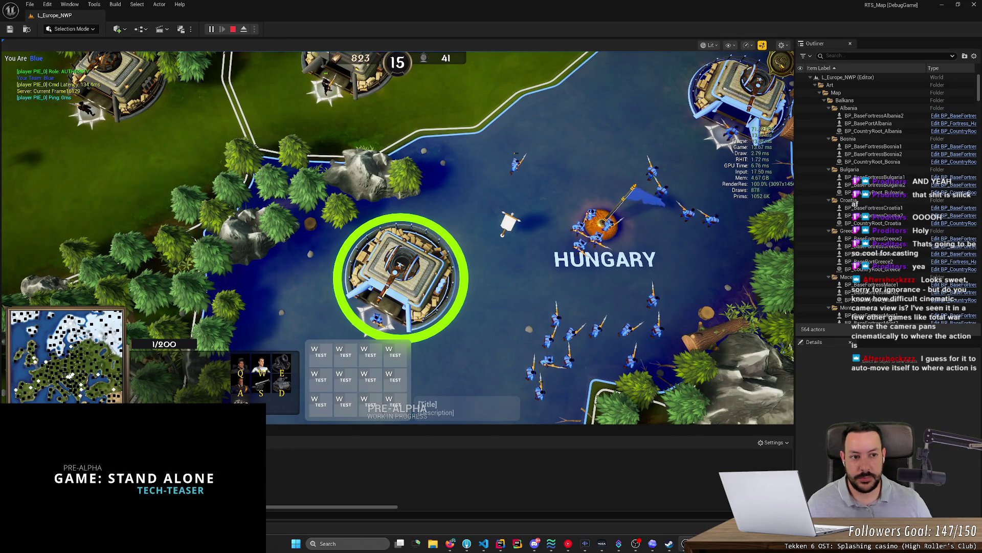
key("Escape")
left_click(761, 82)
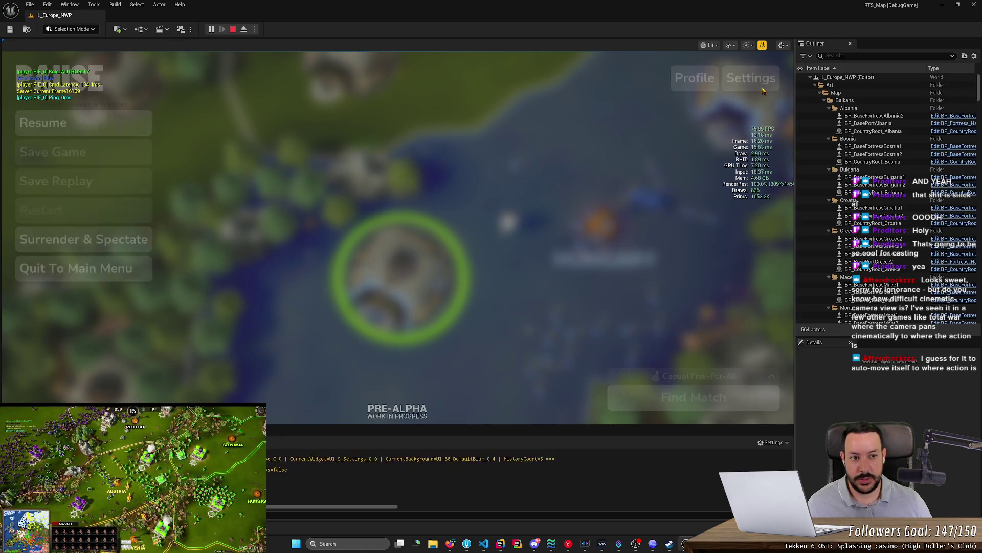
left_click(403, 107)
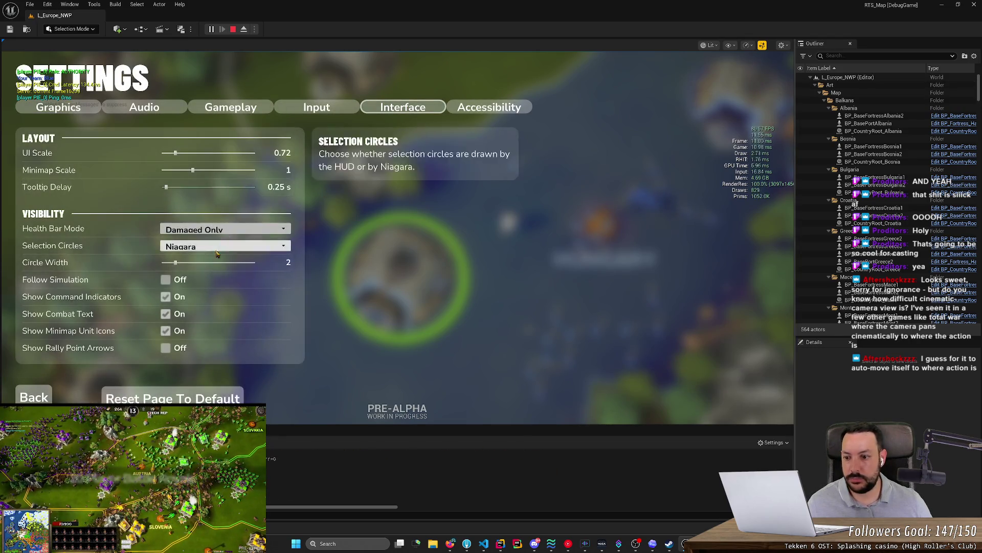
left_click(166, 348)
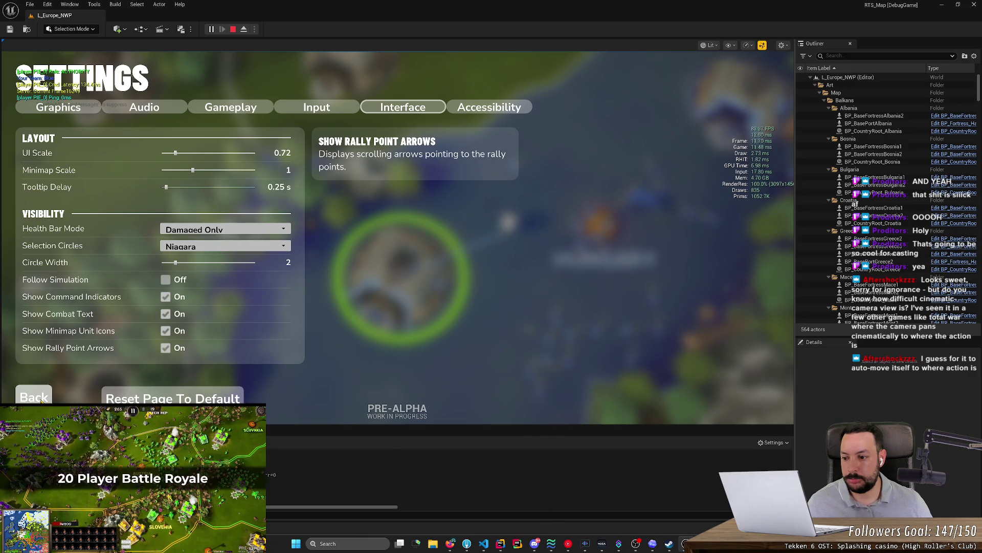
left_click(34, 397)
left_click(46, 123)
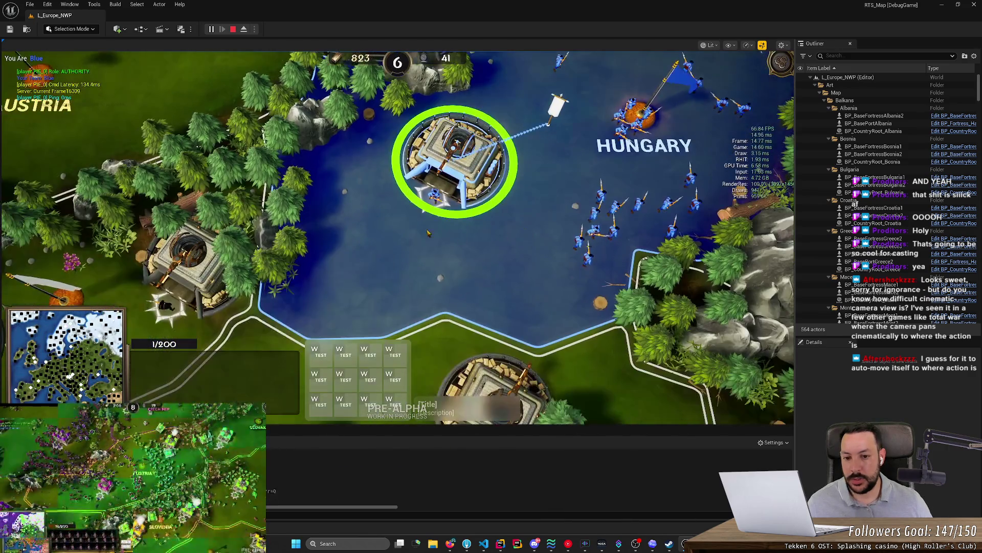
- Place several fortress rally points west of the fortress to check the arrow follows, then stop play
right_click(417, 227)
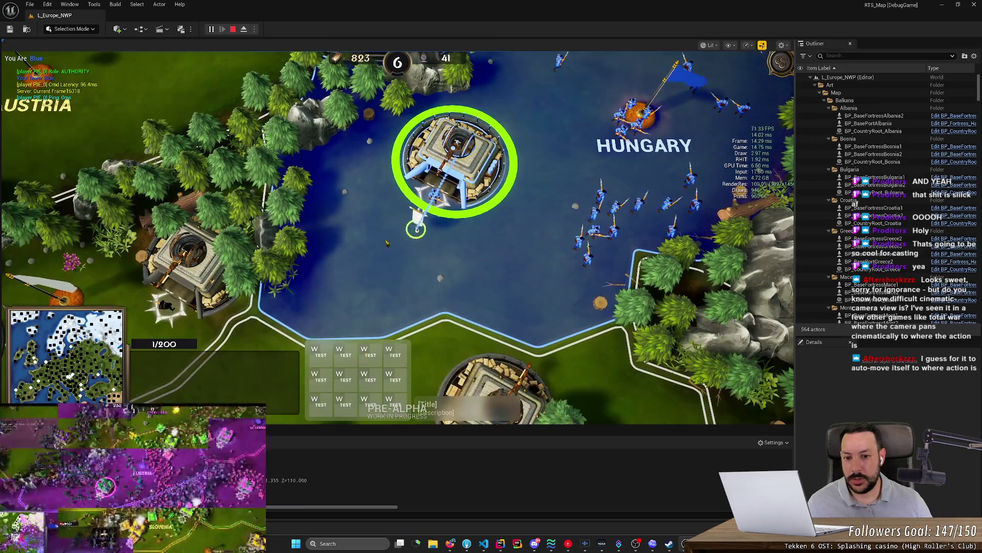
right_click(306, 296)
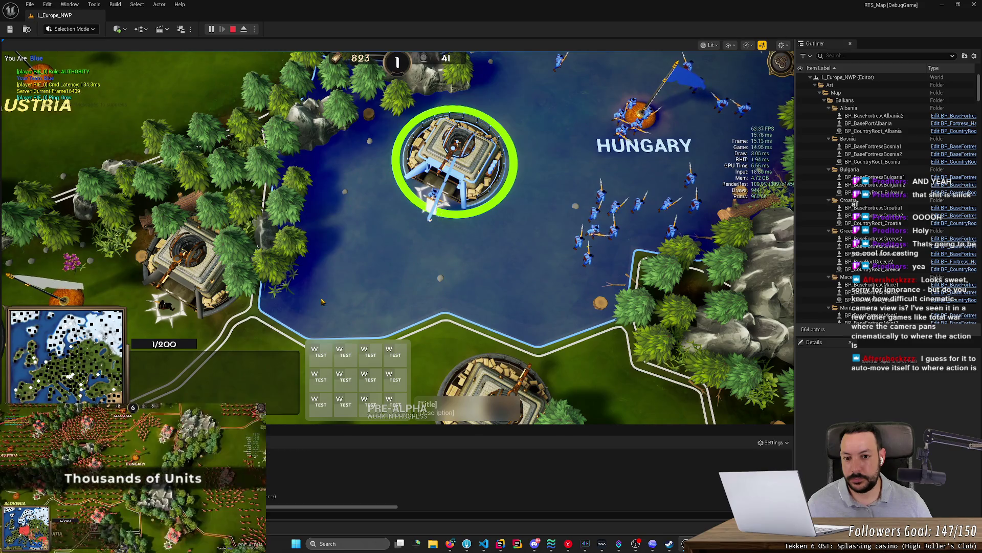
right_click(323, 302)
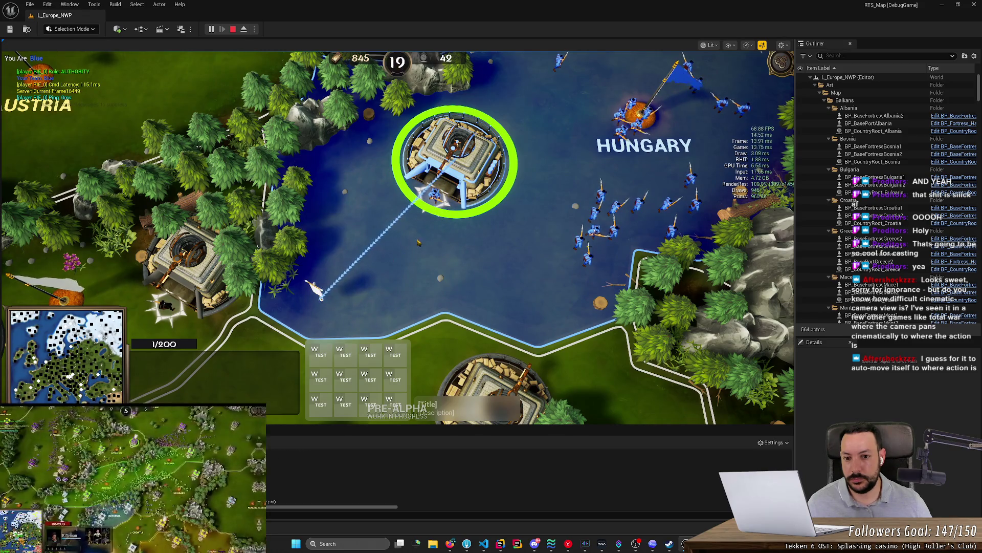
right_click(302, 296)
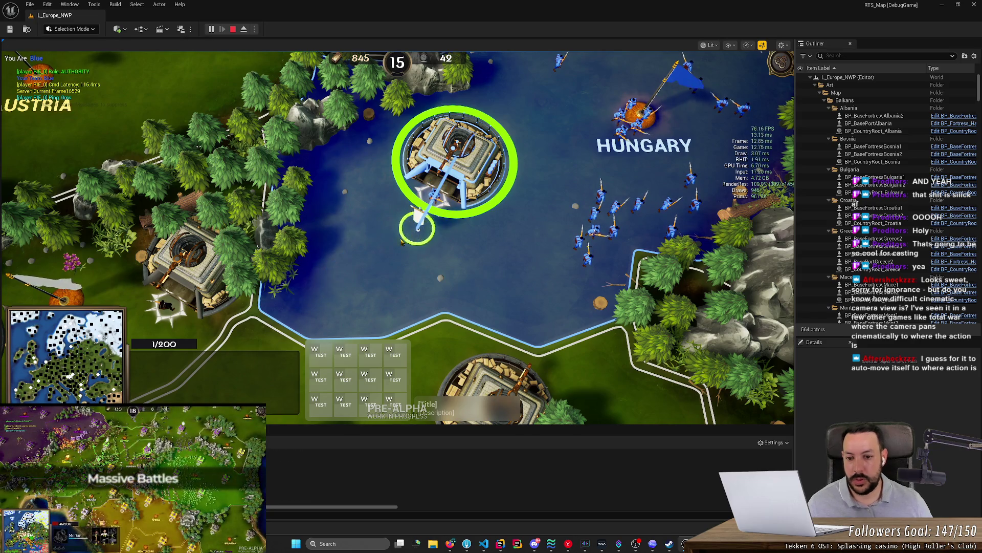
right_click(299, 298)
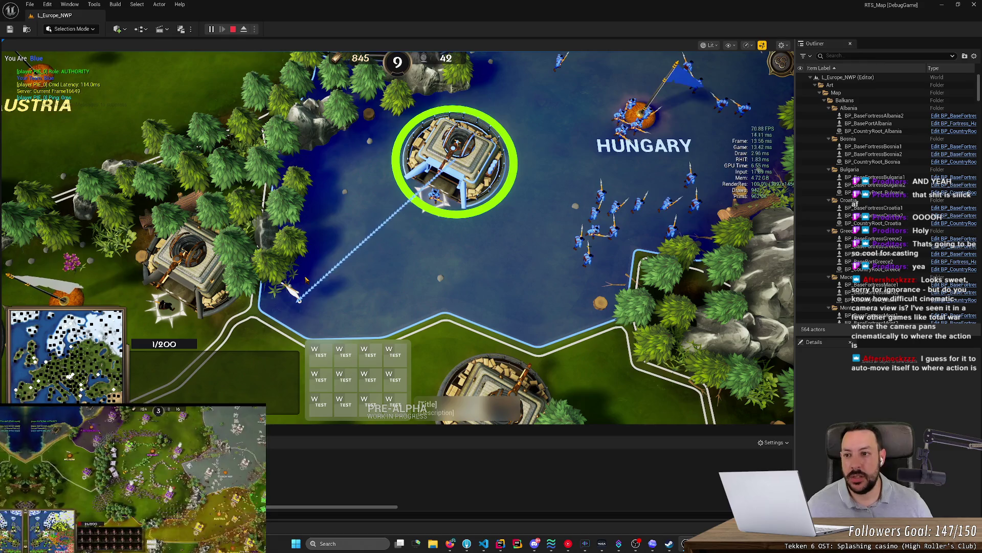
key("Escape")
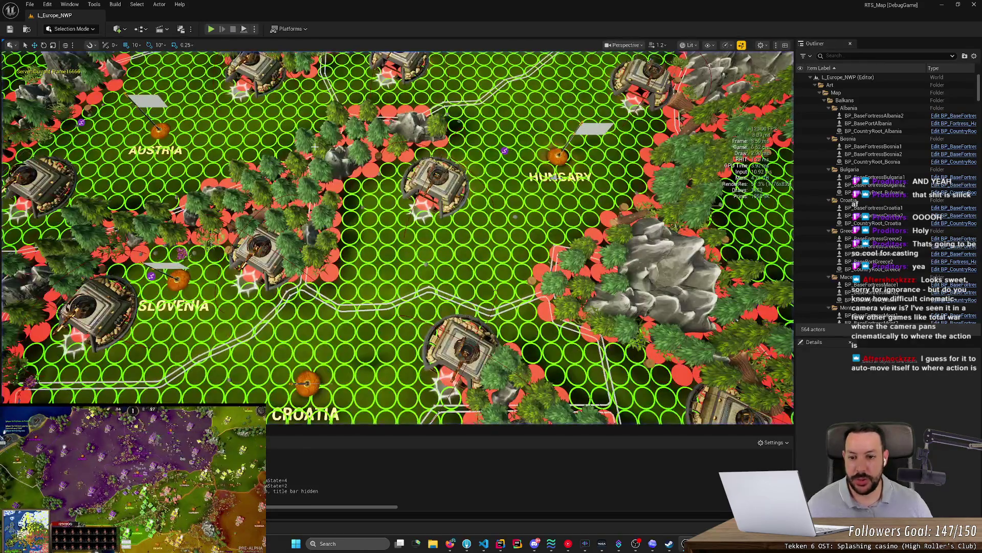
- Alt-Tab from the Unreal Editor over to the HacknPlan task board
key("alt+Tab")
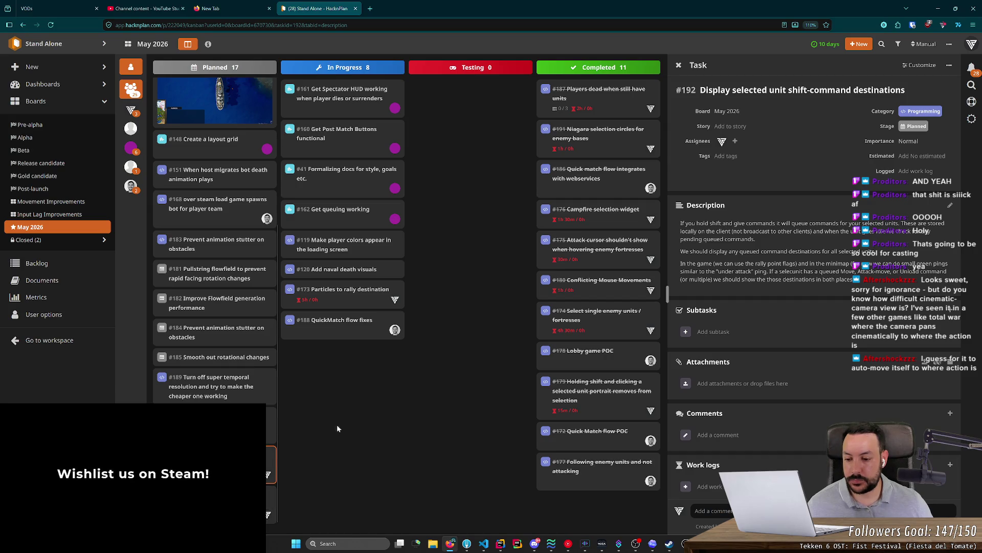
left_click(348, 291)
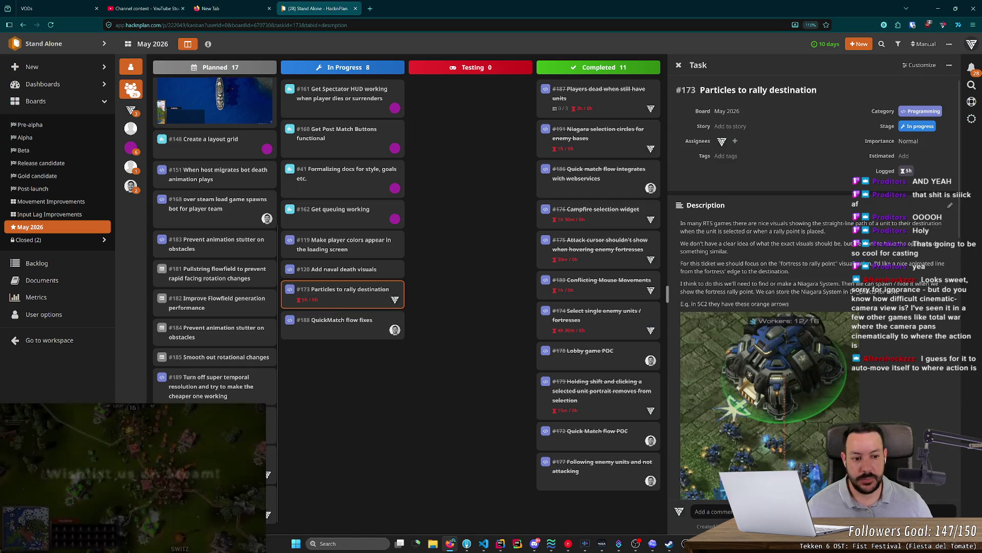
scroll(804, 301, "up", 4)
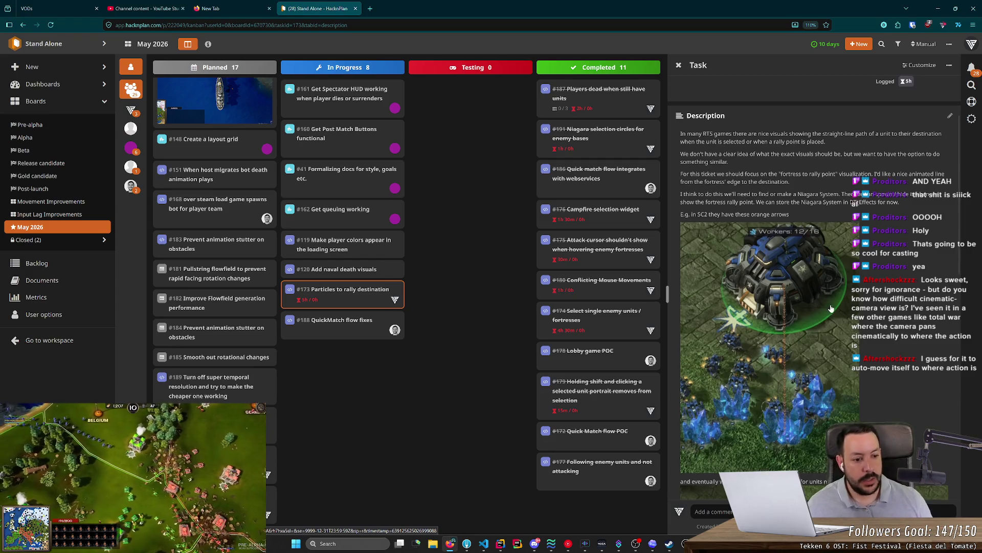
scroll(817, 321, "down", 4)
scroll(826, 310, "down", 1)
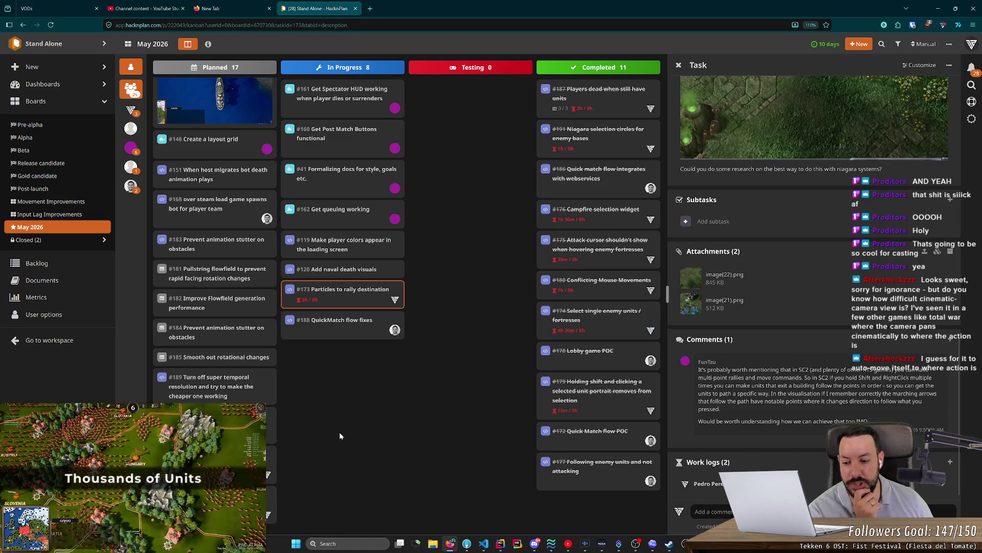
left_click(270, 463)
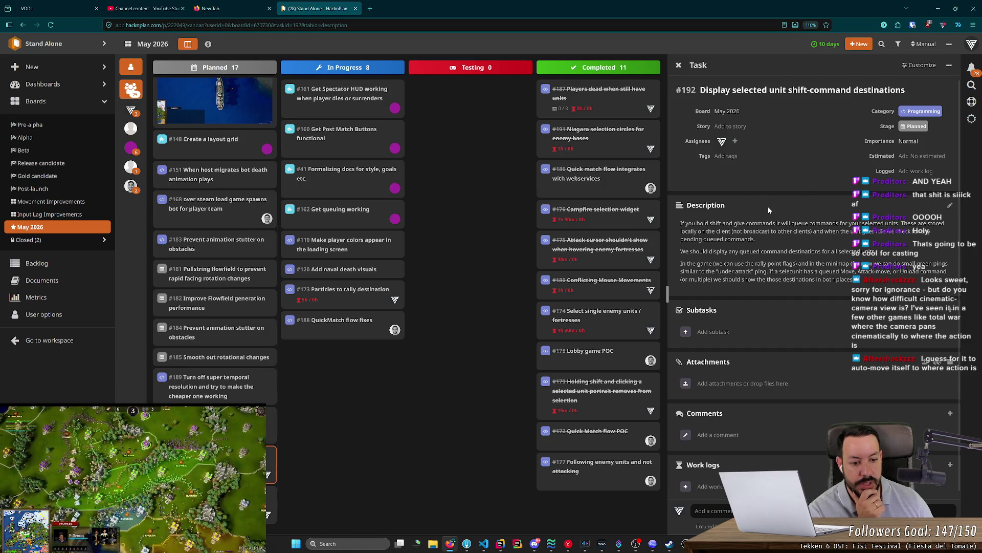
scroll(768, 207, "down", 1)
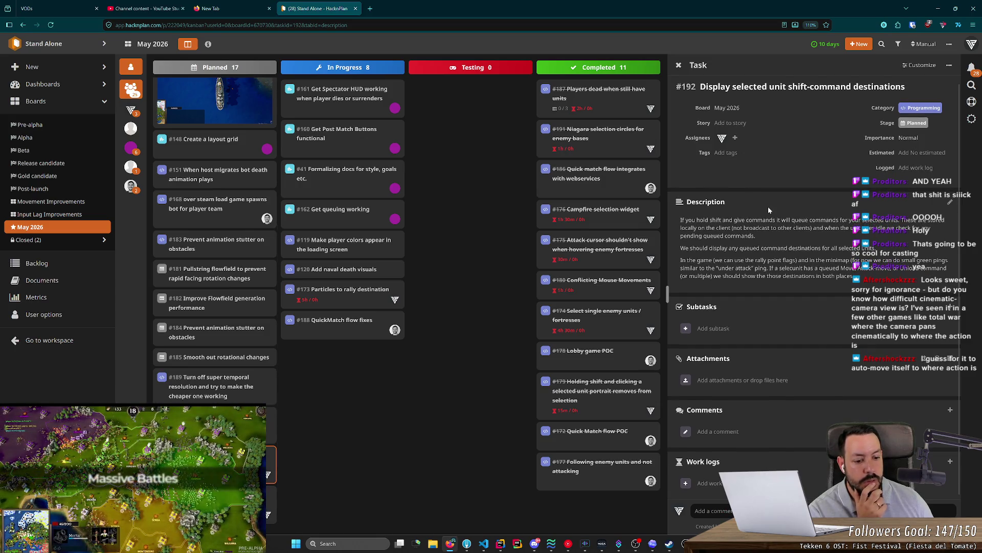
left_click(332, 294)
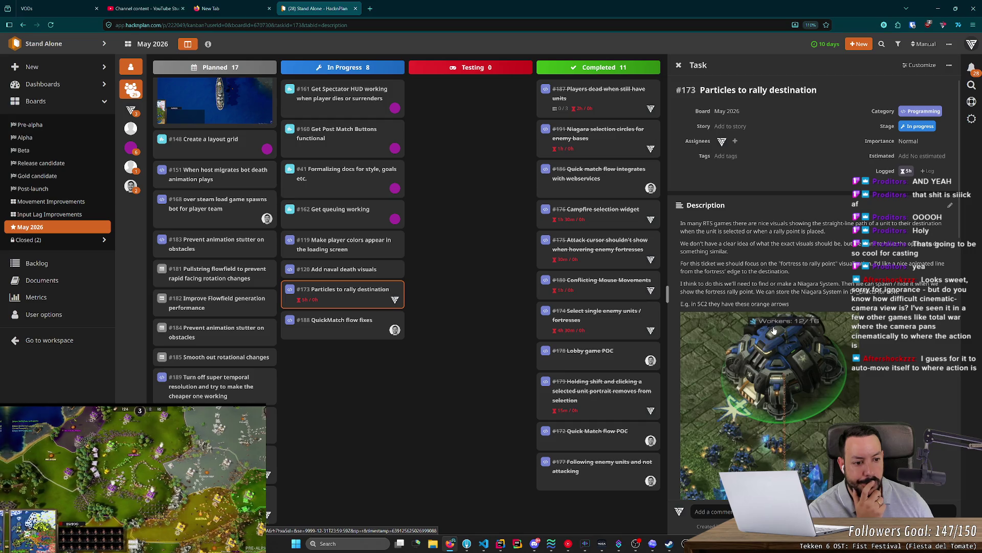
- Read through task #173 'Particles to rally destination' and its comment, then return to Unreal Editor
scroll(774, 330, "down", 10)
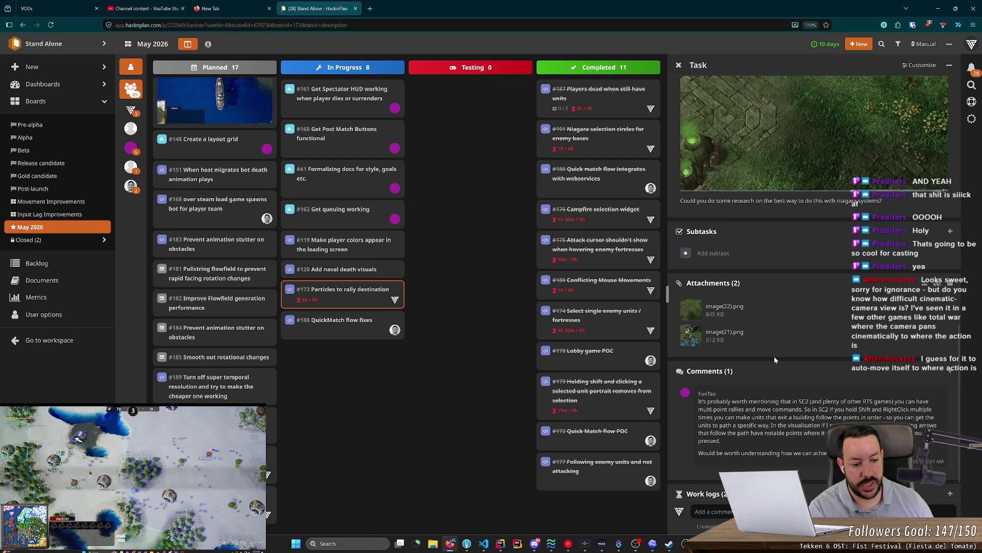
scroll(774, 356, "down", 1)
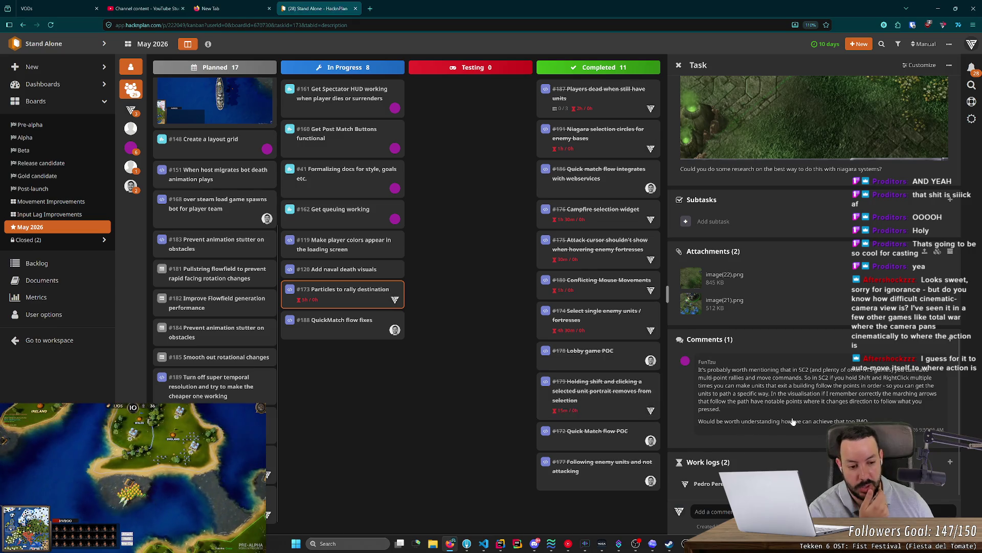
scroll(792, 421, "up", 5)
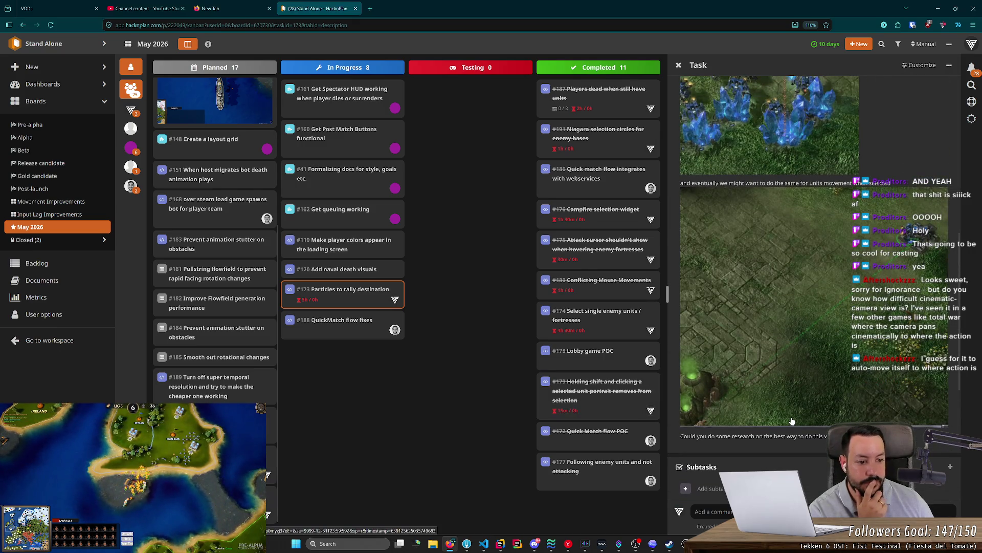
scroll(792, 421, "down", 5)
scroll(789, 421, "up", 4)
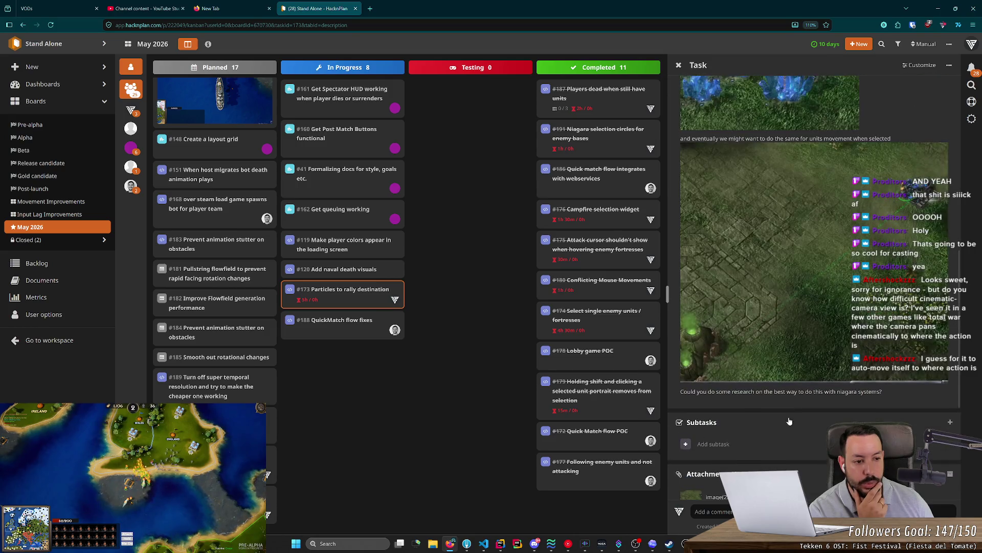
scroll(789, 421, "down", 4)
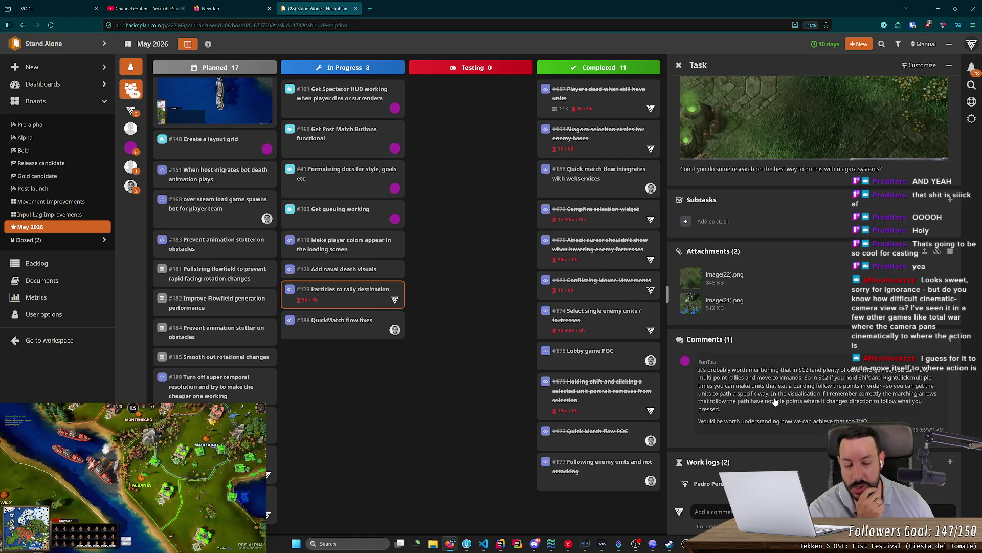
scroll(774, 401, "up", 10)
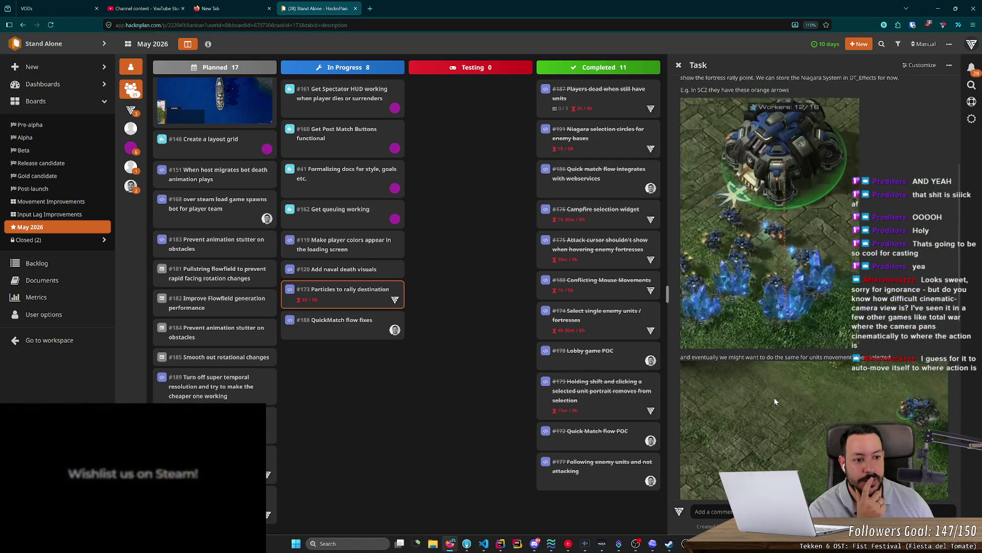
scroll(775, 402, "down", 10)
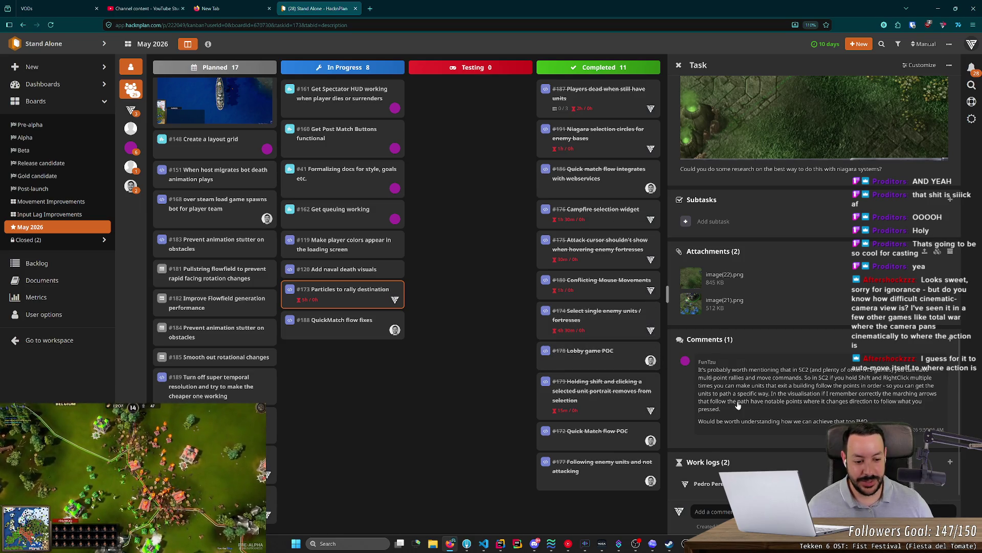
left_click(685, 542)
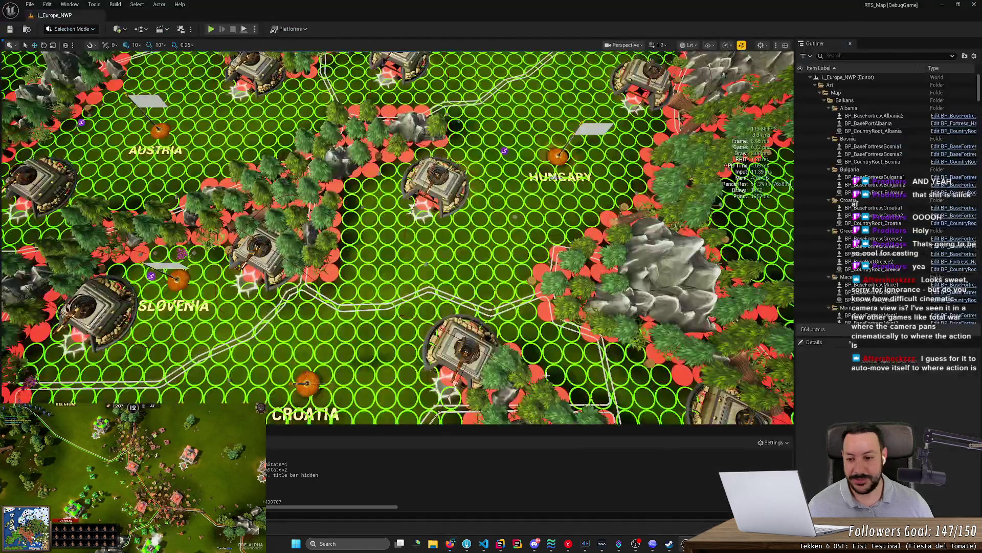
- Zoom out the viewport, open the Content Drawer, and switch to Fork
scroll(397, 237, "down", 2)
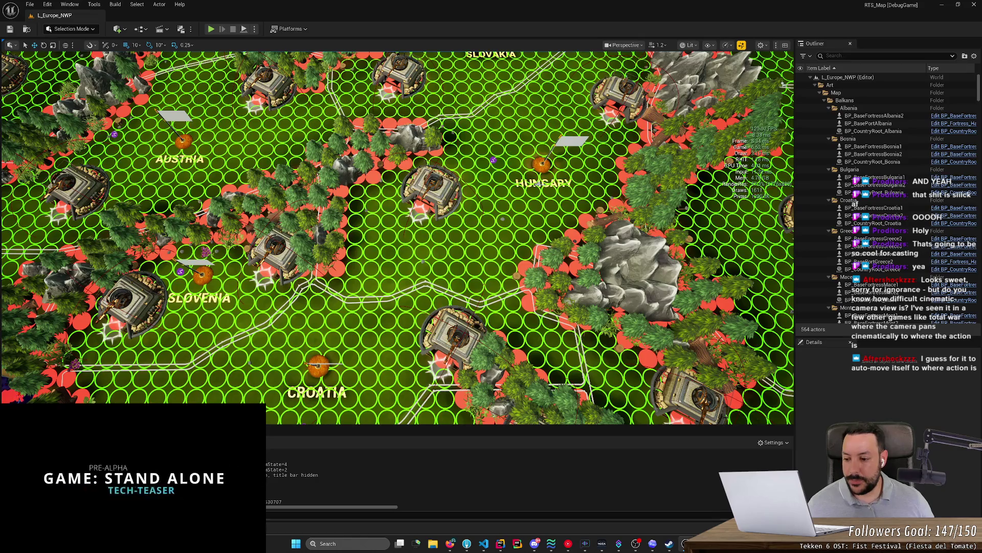
key("ctrl+space")
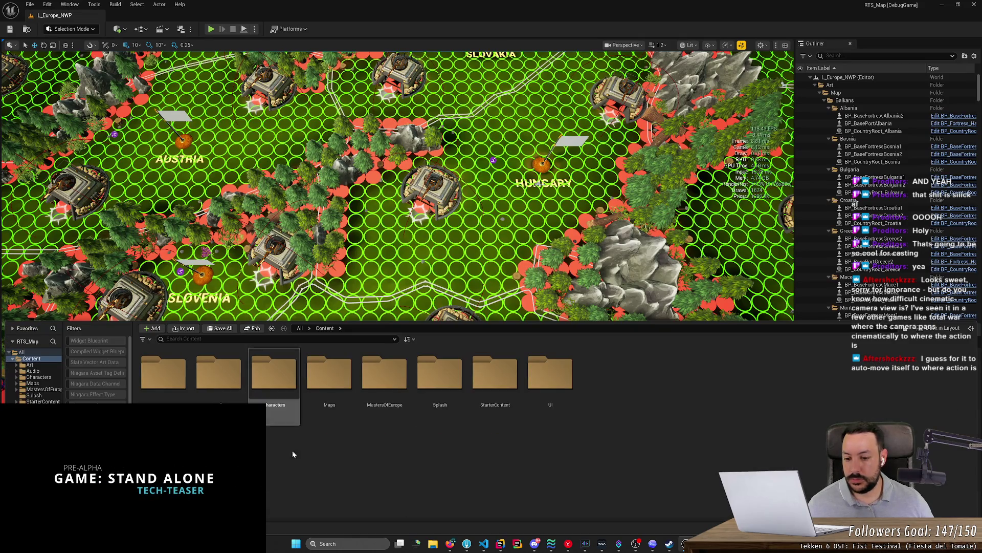
left_click(467, 545)
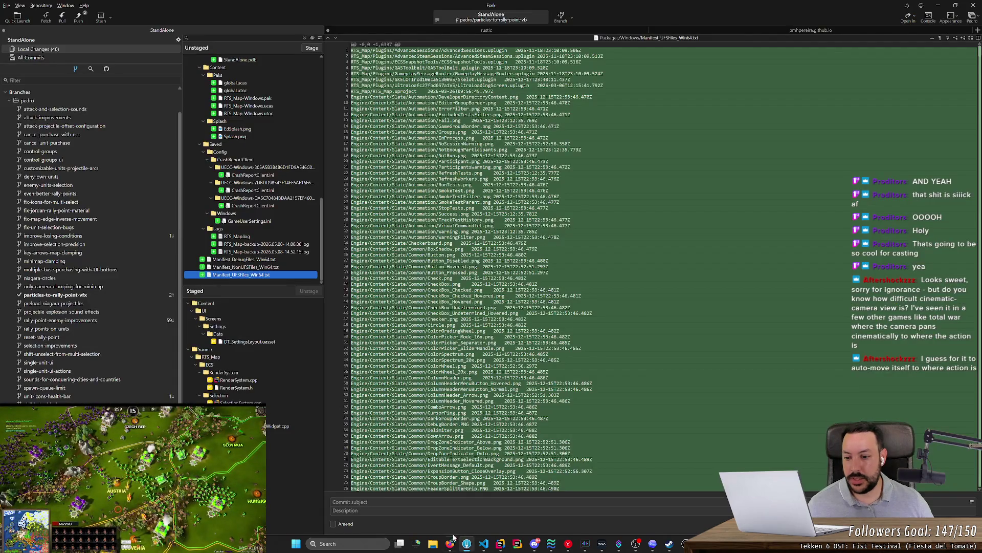
- Review the staged DT_SettingsLayout and SettingsTypes.cpp diffs, checking the bShowRallyPointArrows name
left_click(282, 342)
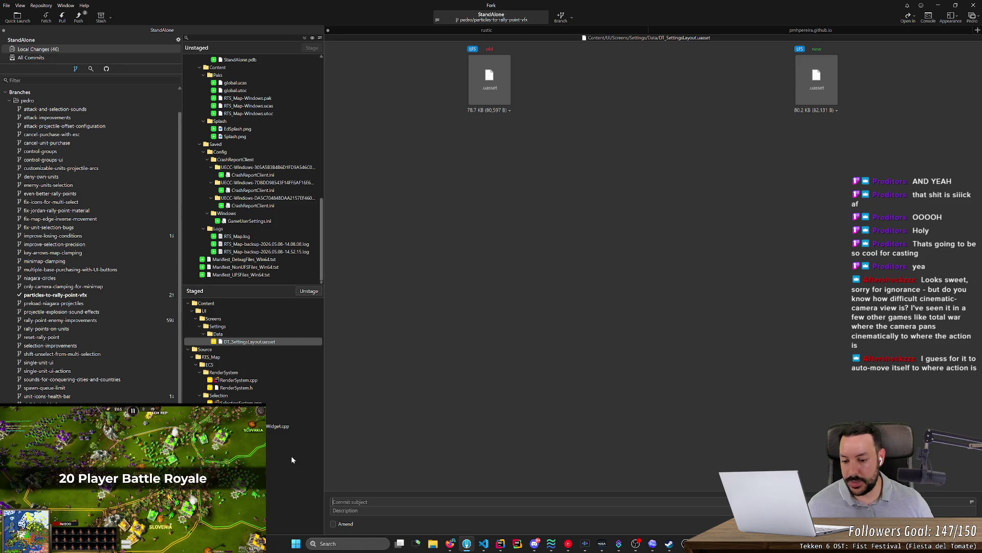
left_click(290, 441)
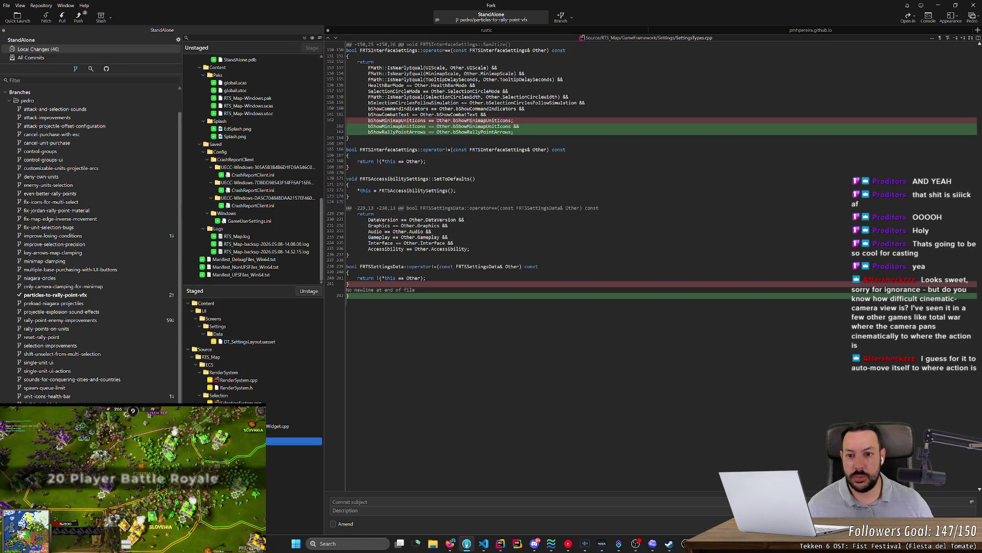
double_click(396, 132)
- Commit the staged changes with the message 'Add "Show Rally Points" setting'
left_click(388, 501)
type("Add \"Show Rally Point")
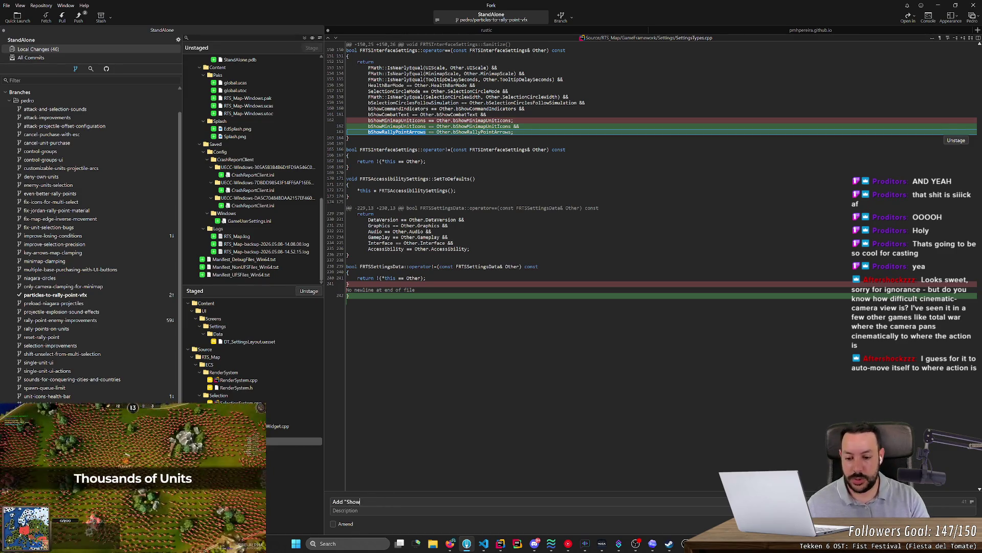
type("s\" sett")
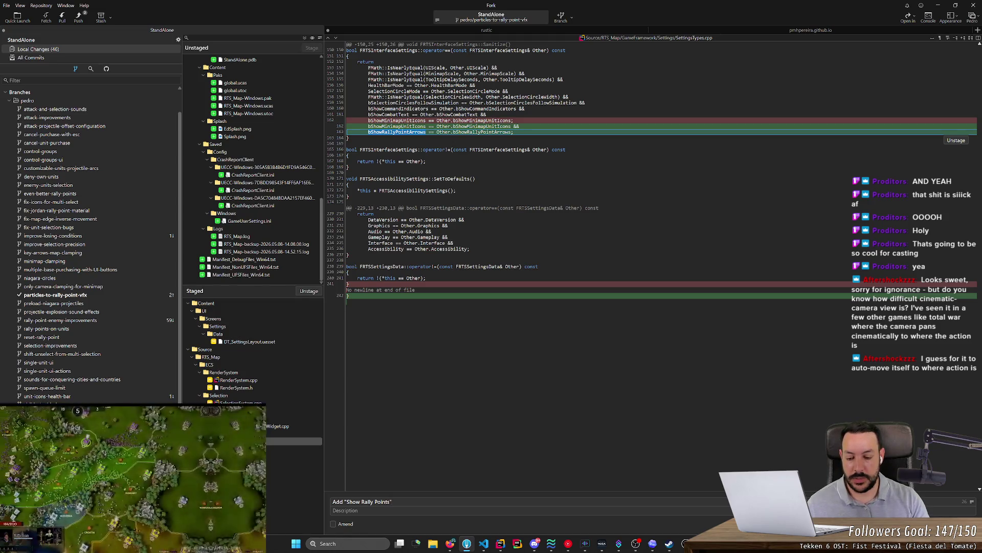
type("ing")
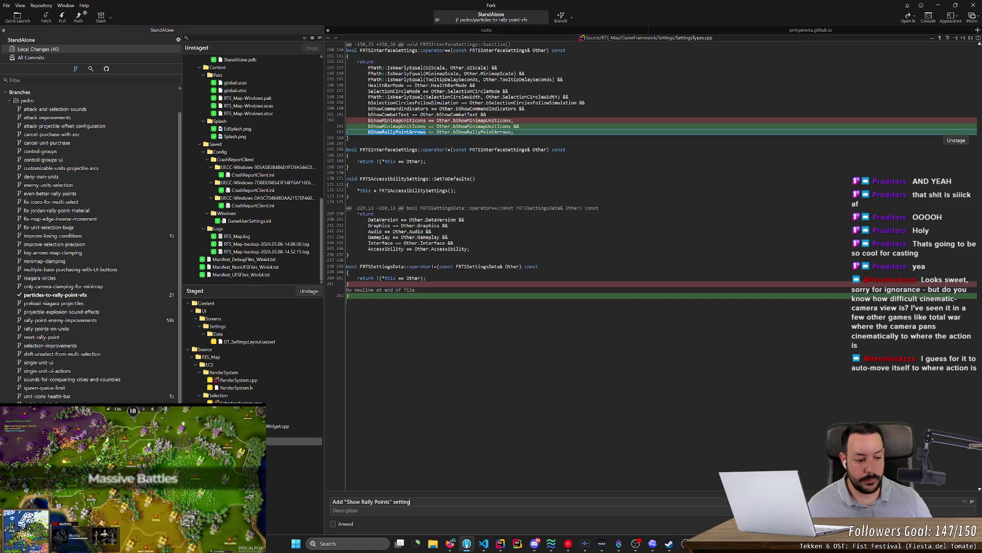
key("ctrl+Return")
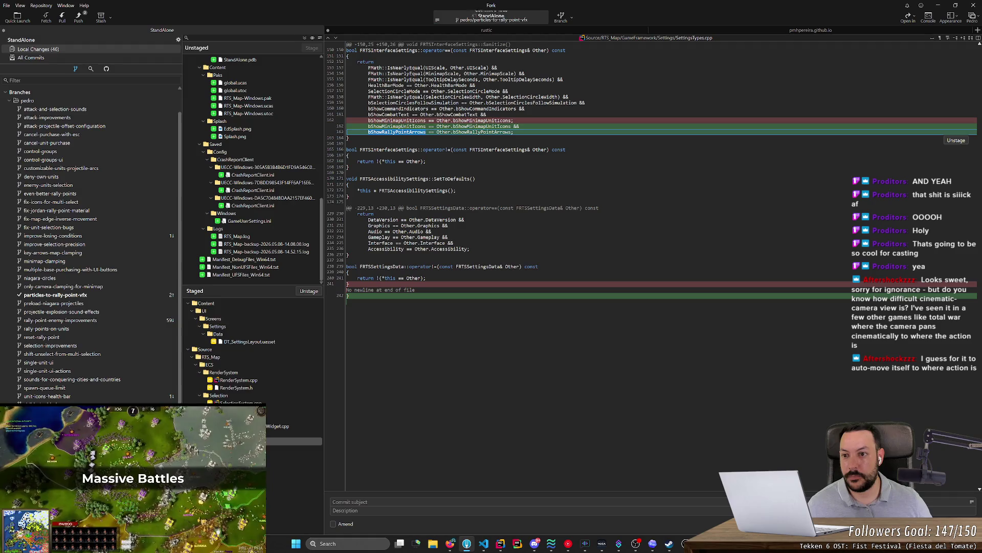
left_click_drag(322, 237, 321, 99)
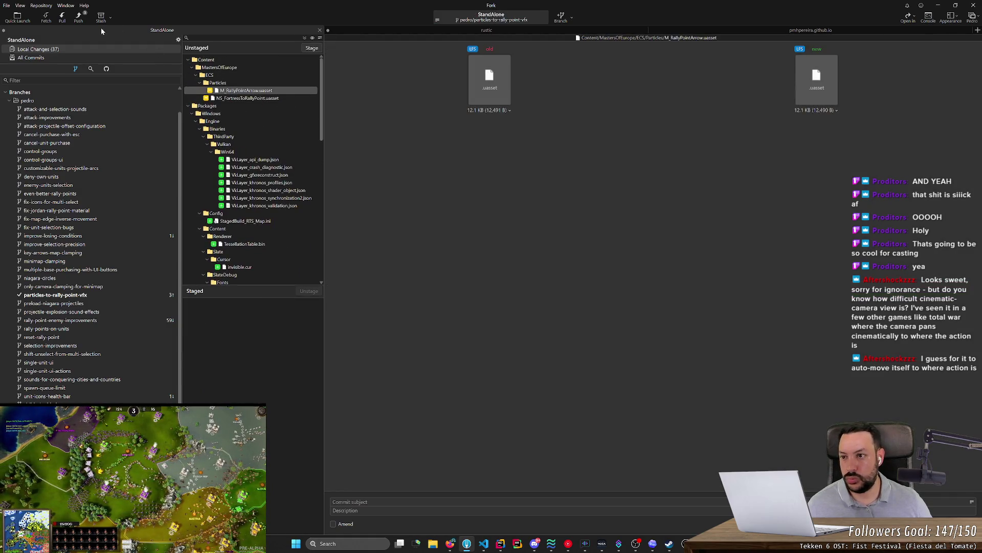
- Push the branch to the remote, skim the unstaged changes, and return to Unreal Editor
left_click(80, 18)
key("Return")
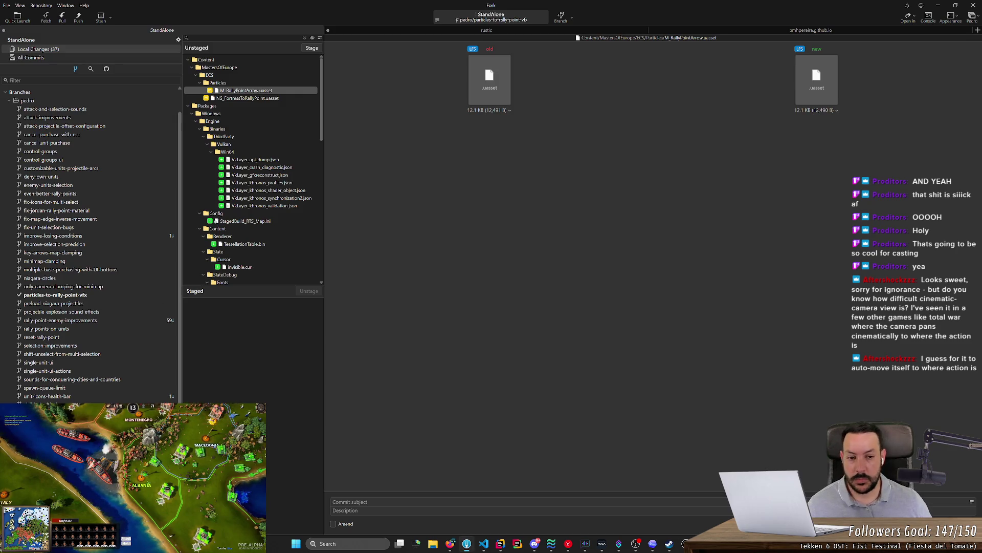
scroll(271, 248, "down", 7)
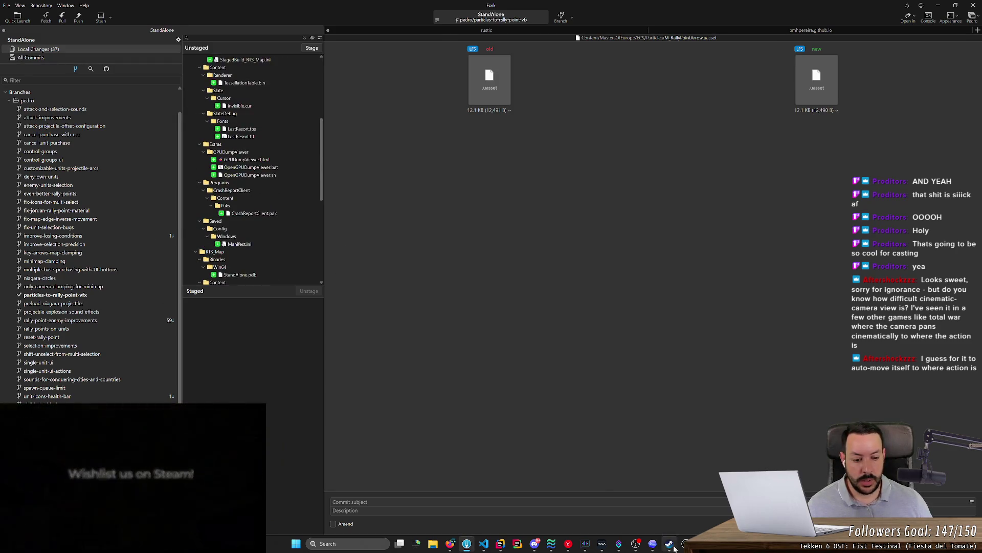
left_click(684, 544)
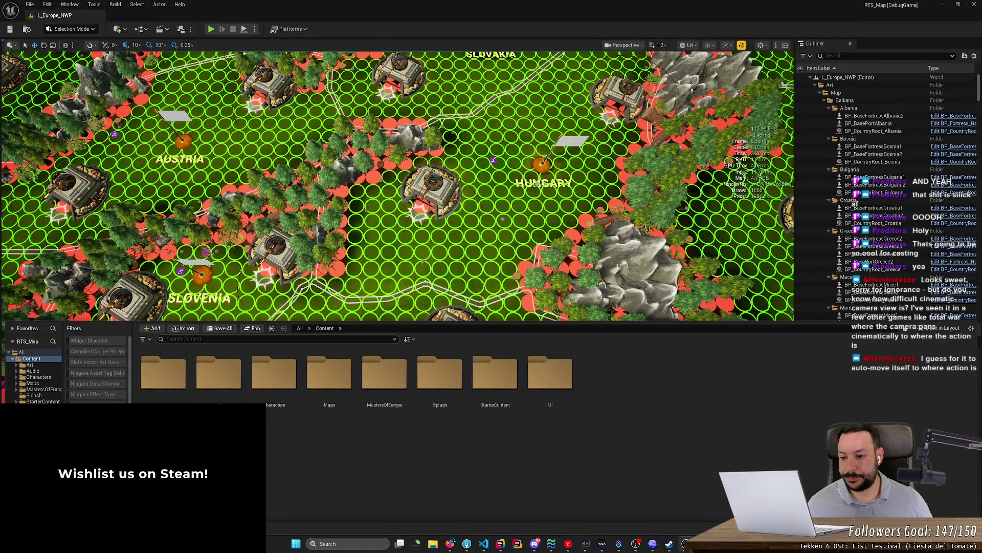
- Search 'ns_' in the Content Browser and open the NS_FortressToRallyPoint Niagara system
type("ns_")
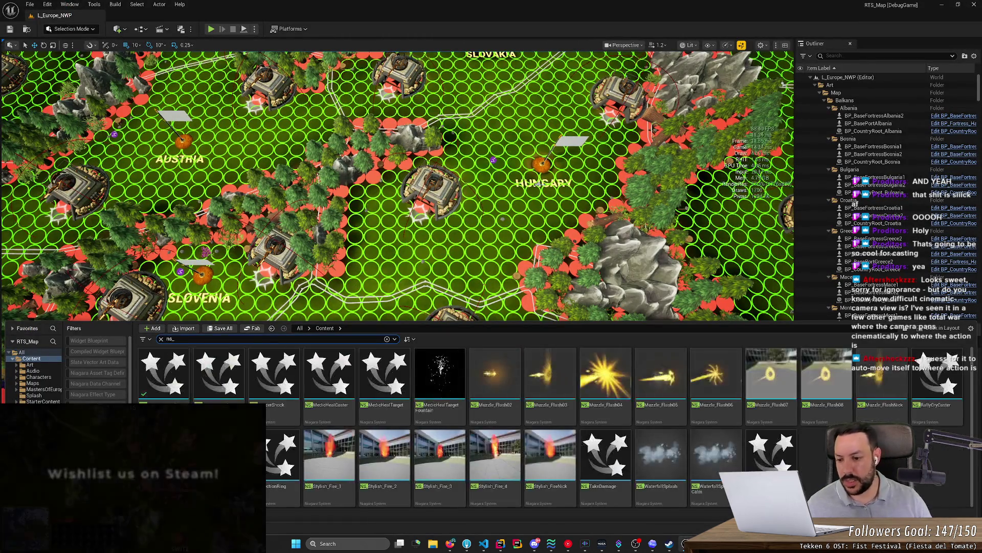
double_click(219, 372)
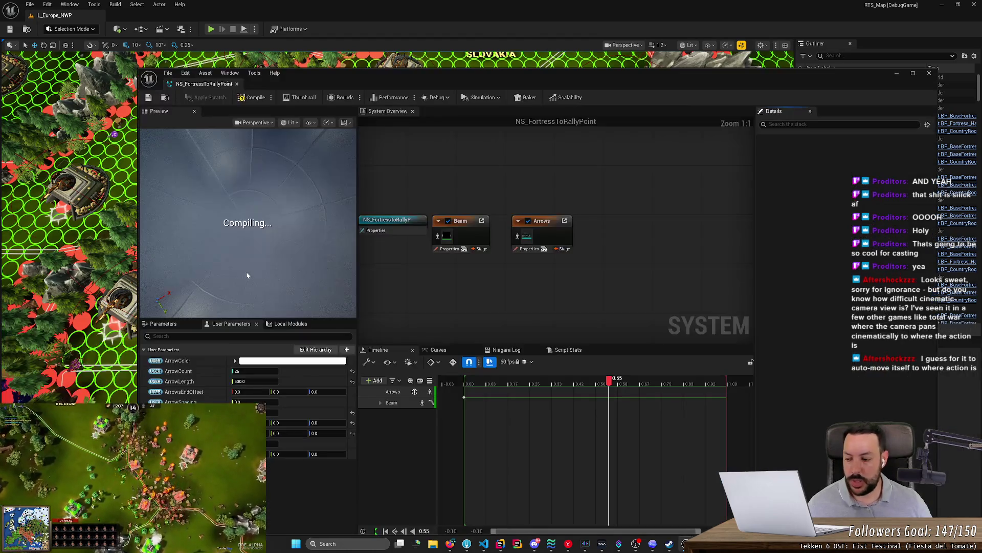
scroll(247, 228, "down", 5)
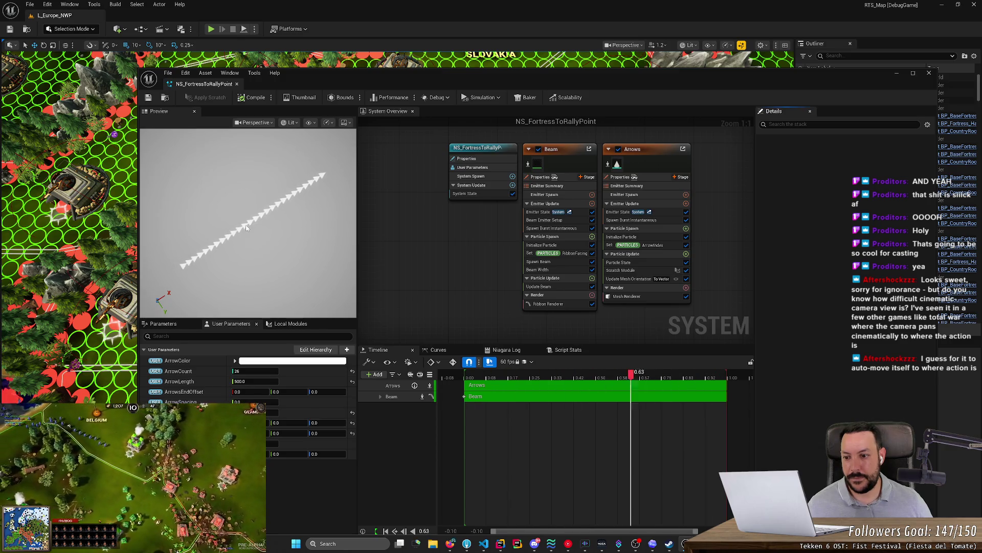
scroll(246, 228, "down", 2)
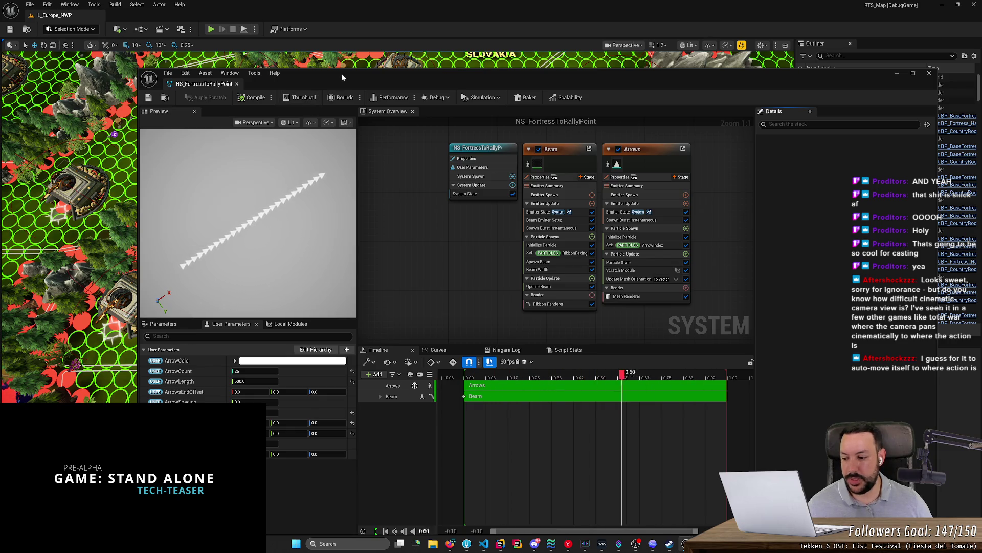
- Maximize the Niagara editor, widen the preview and orbit it so the arrow trail lies horizontal
double_click(342, 77)
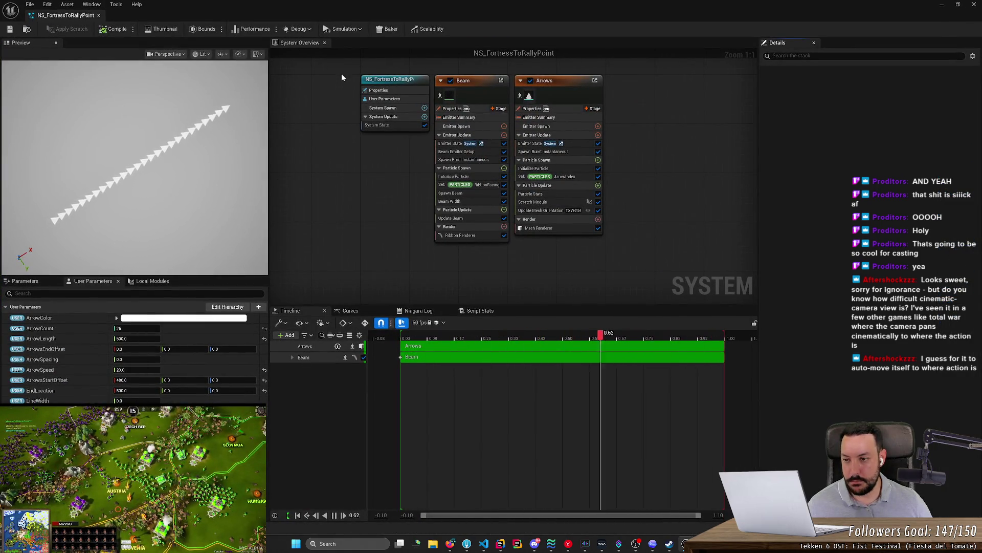
mouse_move(269, 132)
left_mouse_down()
mouse_move(538, 166)
mouse_move(305, 167)
mouse_move(488, 195)
mouse_move(430, 192)
left_mouse_up()
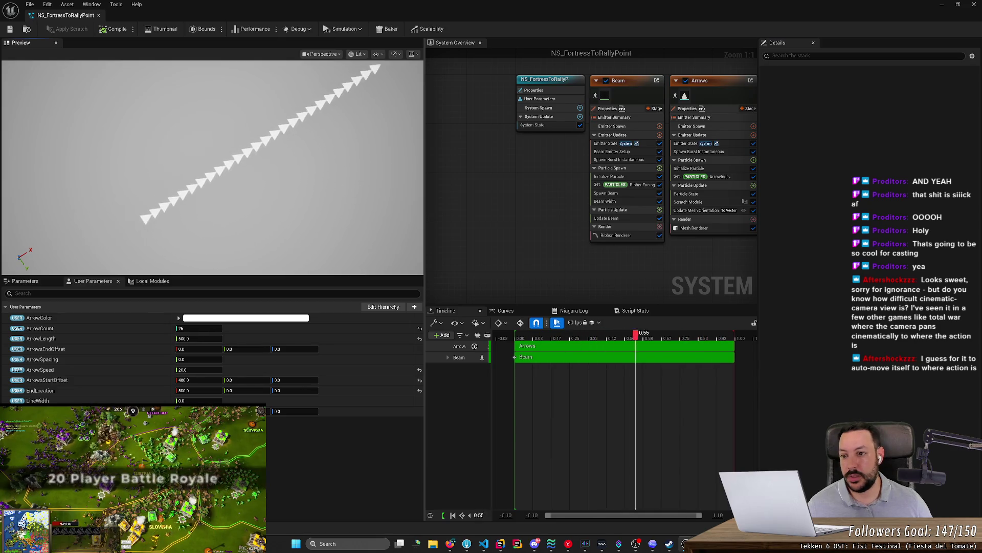
left_click_drag(345, 184, 287, 188)
scroll(333, 208, "down", 5)
left_click_drag(333, 208, 339, 195)
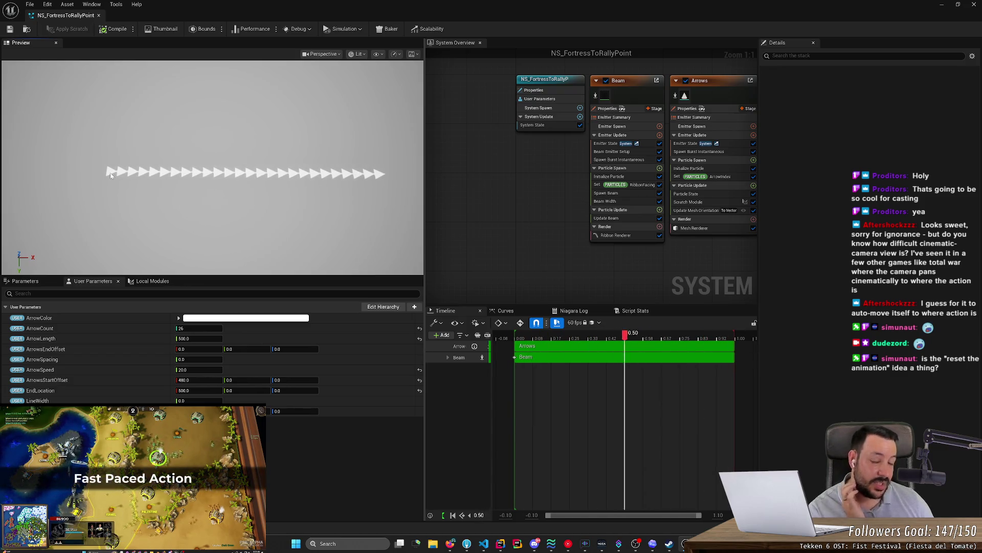
left_click(658, 545)
- Ask Codex 'can I reset the loop manually in C++?' and go back to Rider
type("can I rese")
key("BackSpace")
key("BackSpace")
key("BackSpace")
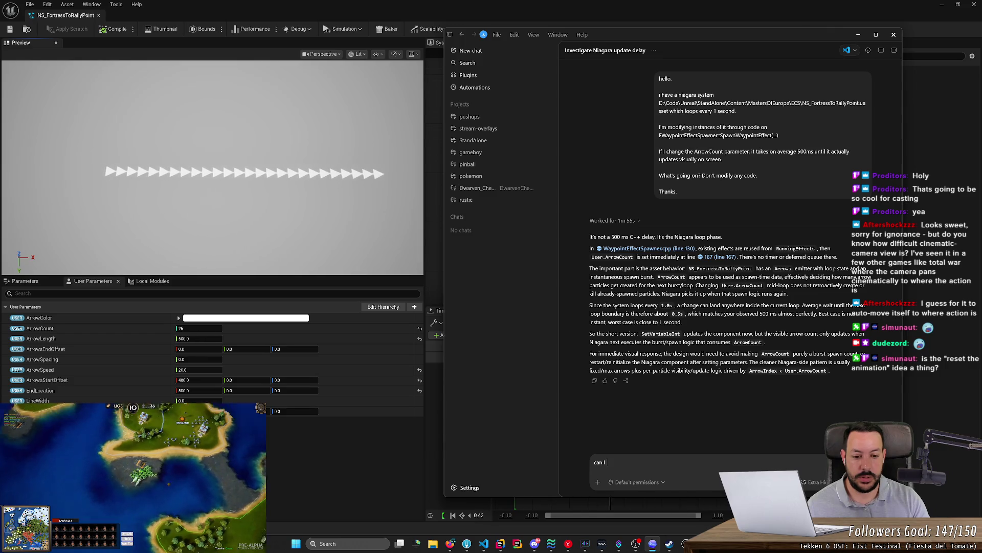
type("reset the loop manually in C++?")
key("Return")
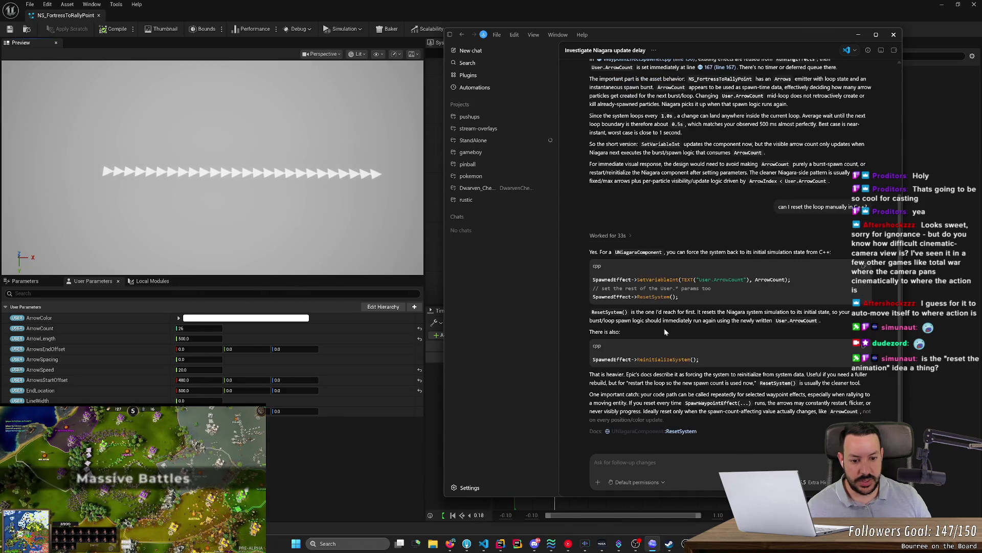
left_click(500, 543)
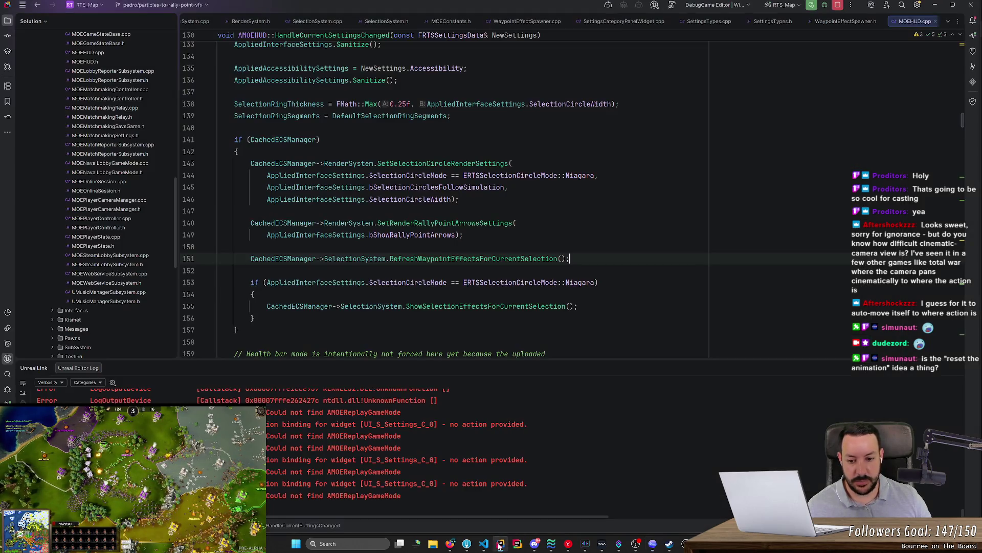
- Navigate from the waypoint refresh call to the SpawnWaypointEffect definition
left_click(201, 270)
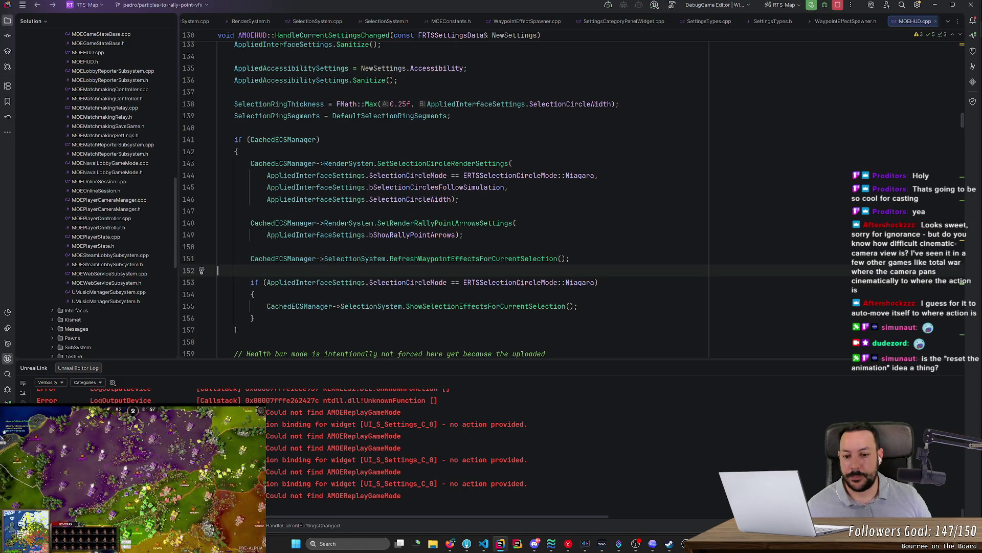
left_click(471, 259)
left_click(486, 259, "ctrl")
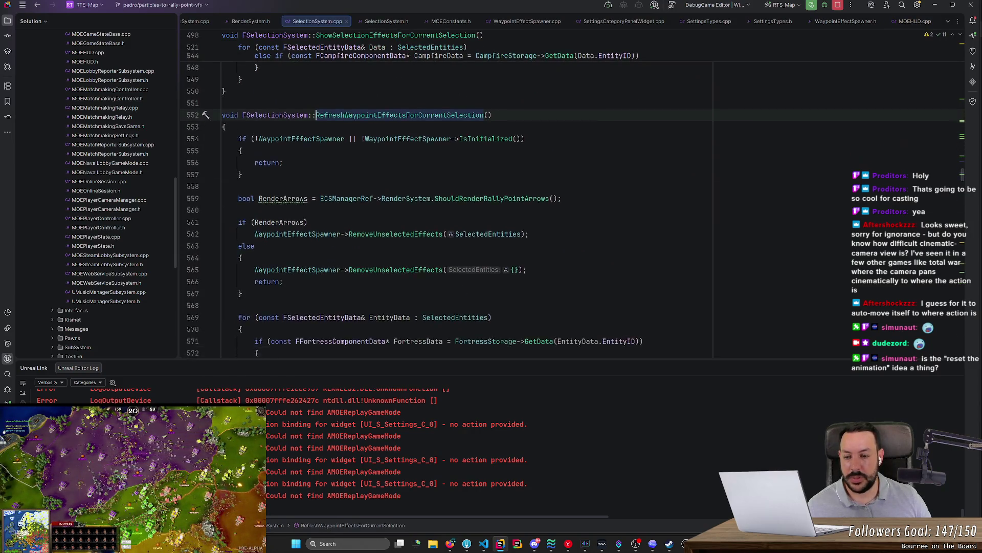
scroll(511, 204, "down", 18)
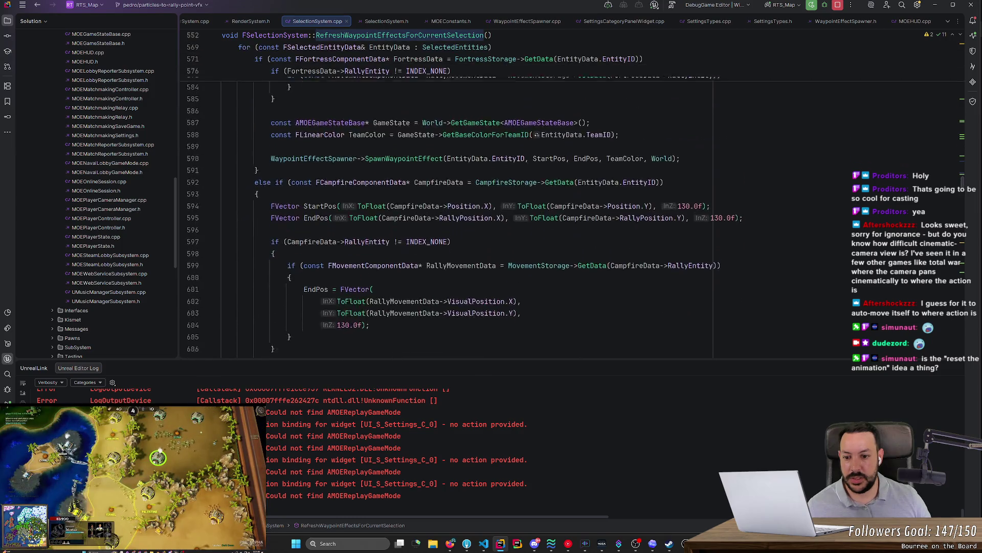
left_click(399, 169, "ctrl")
scroll(399, 173, "down", 12)
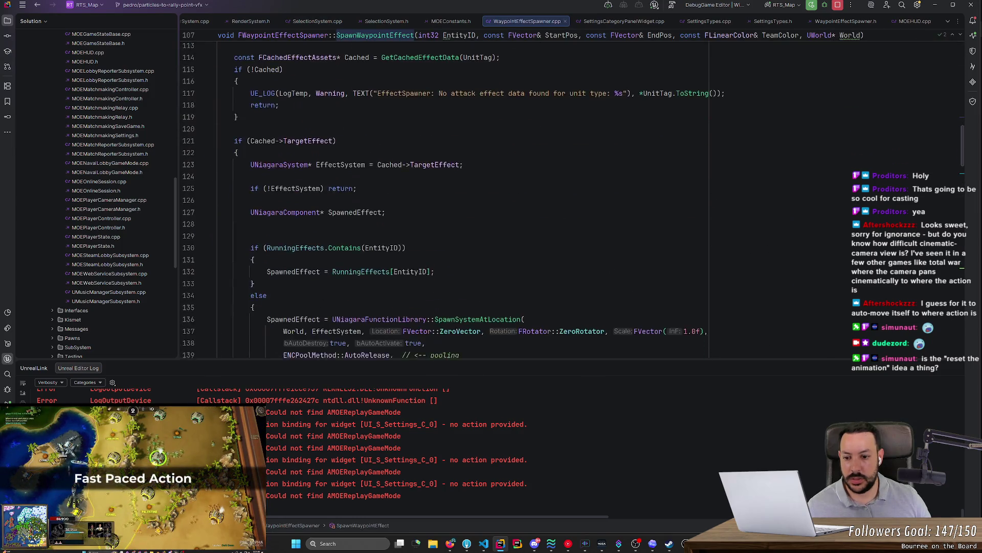
scroll(445, 205, "down", 10)
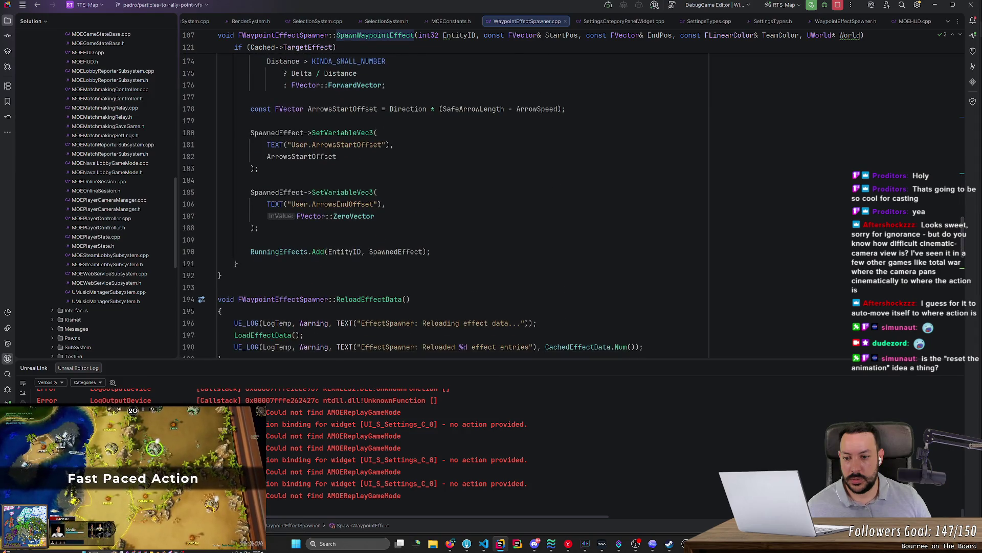
- Add 'SpawnedEffect->ReinitializeSystem();' right after the RunningEffects.Add line
left_click(431, 240)
left_click(432, 251)
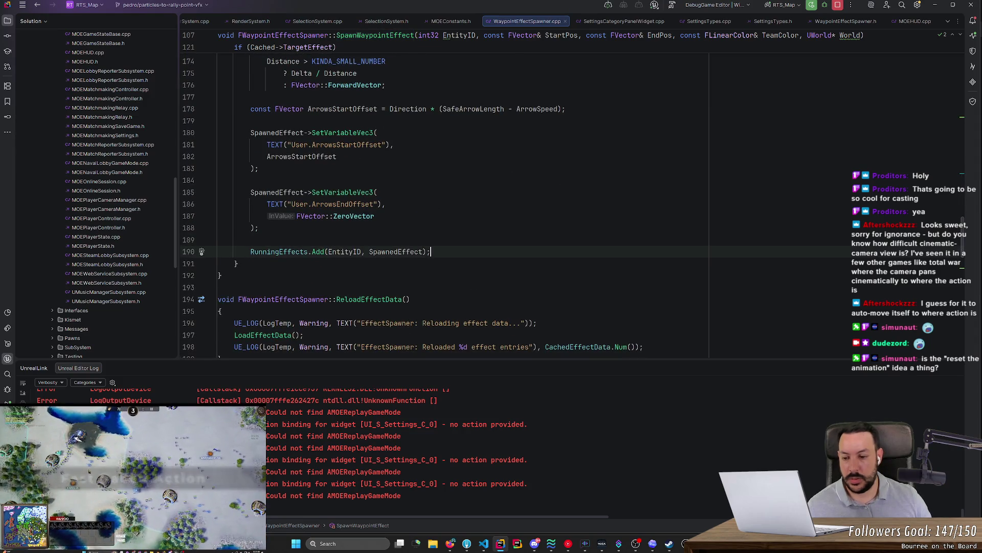
key("Return")
key("Return")
type("SpawnedEffect->SetVariableFloat(TEXT(\"User.ArrowLength\"), ArrowLength);")
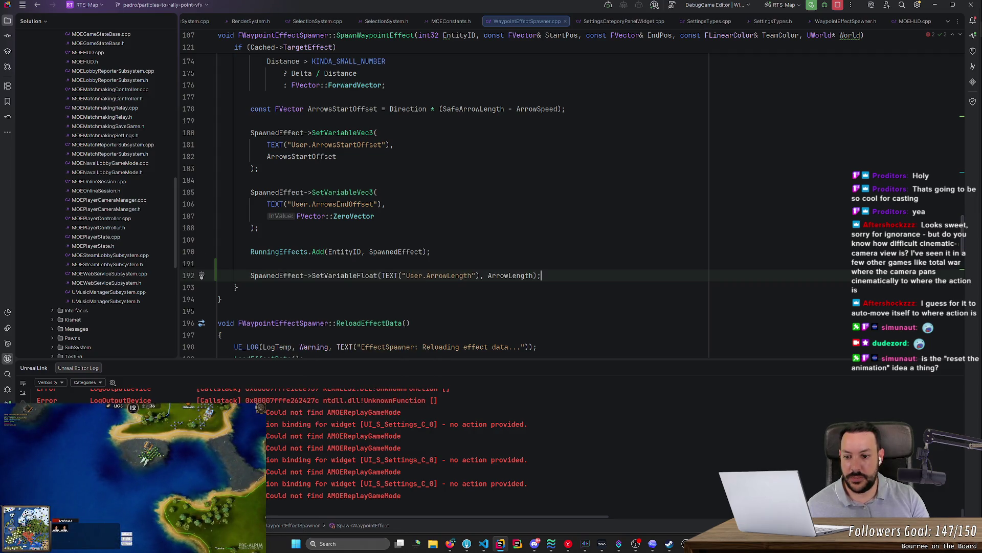
key("Tab")
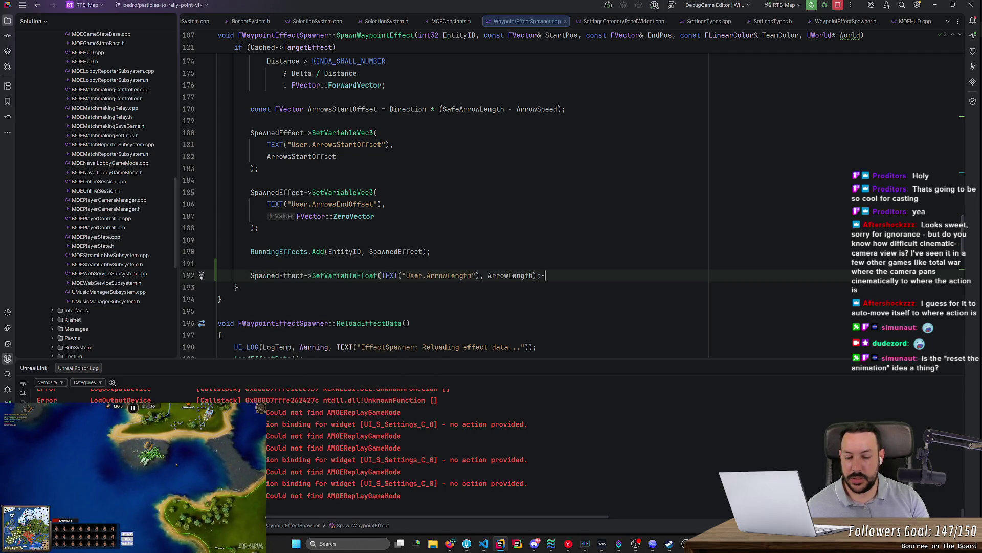
key("ctrl+BackSpace")
key("ctrl+BackSpace")
key("ctrl+BackSpace")
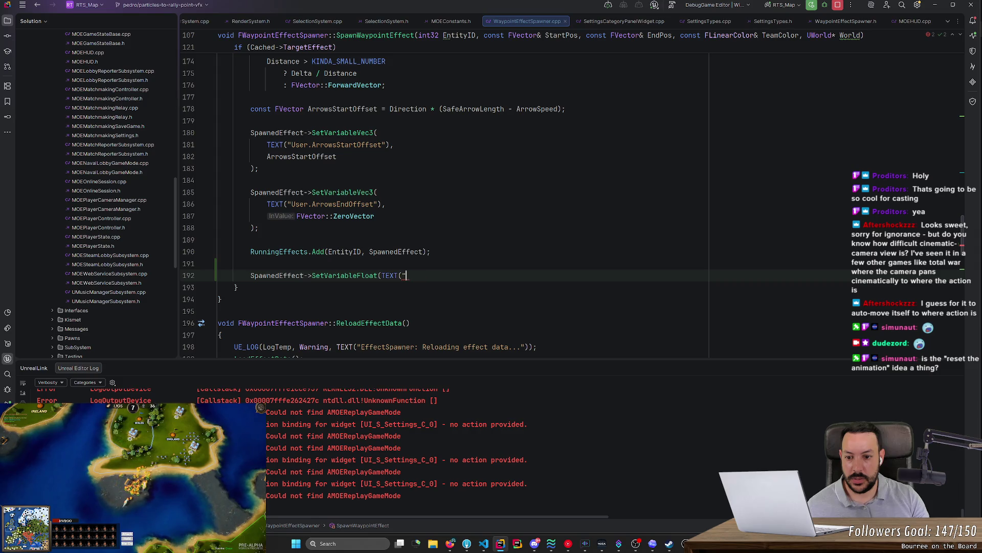
key("ctrl+BackSpace")
key("ctrl+BackSpace")
key("ctrl+BackSpace")
type("Refre")
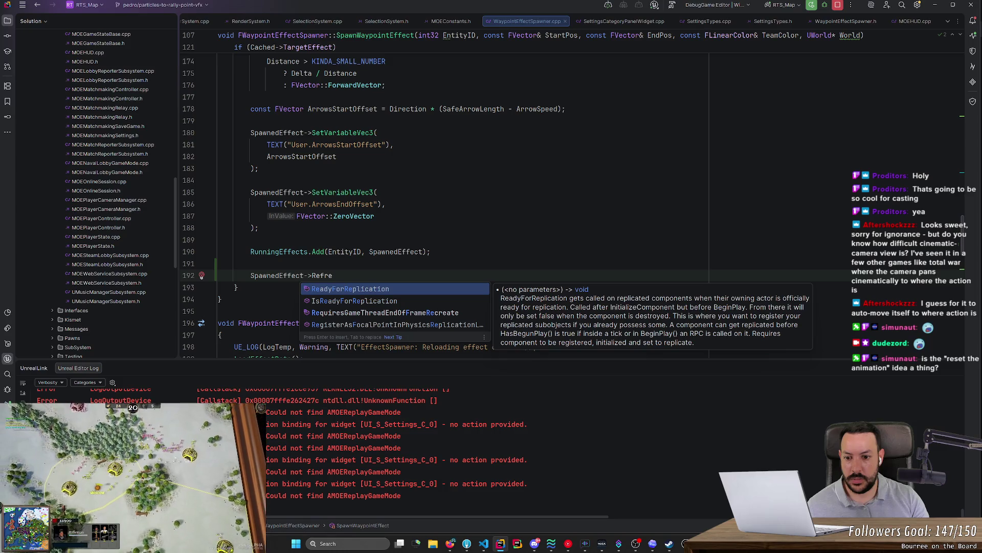
key("BackSpace")
key("BackSpace")
key("BackSpace")
type("system")
key("Down")
key("Down")
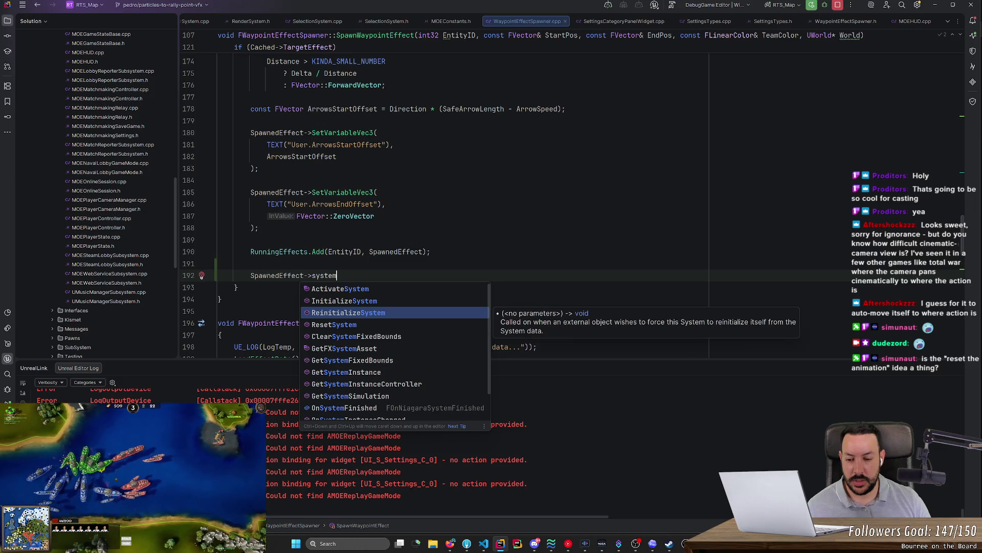
key("Down")
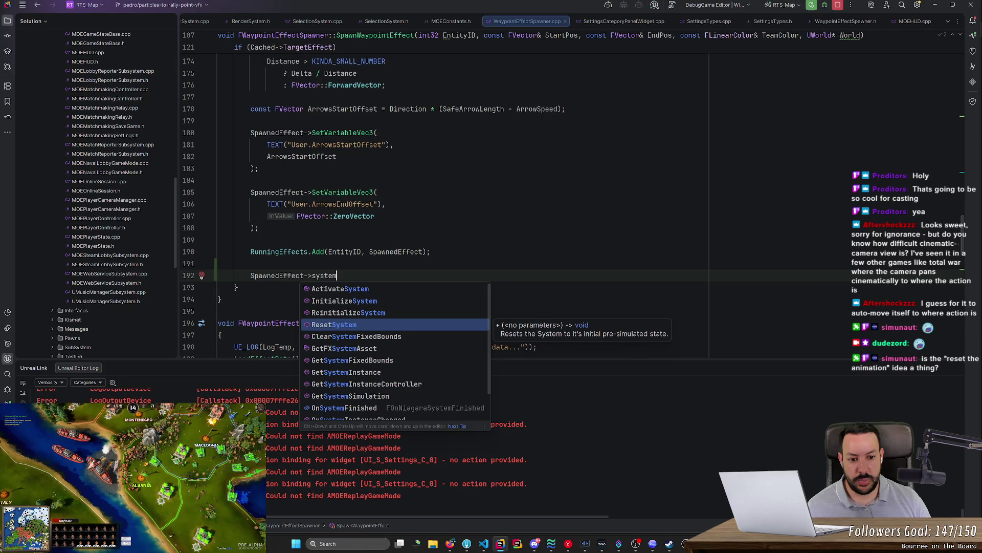
key("Up")
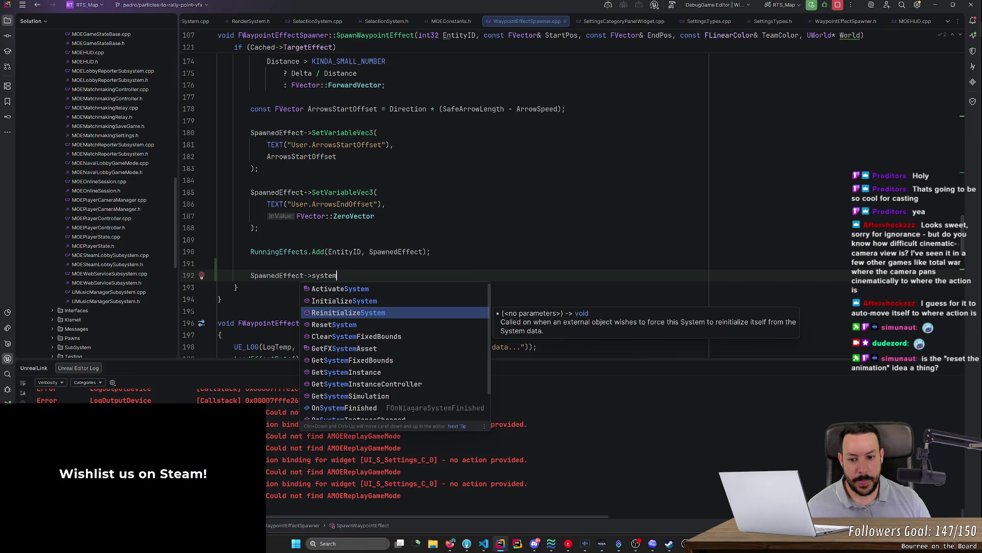
key("Return")
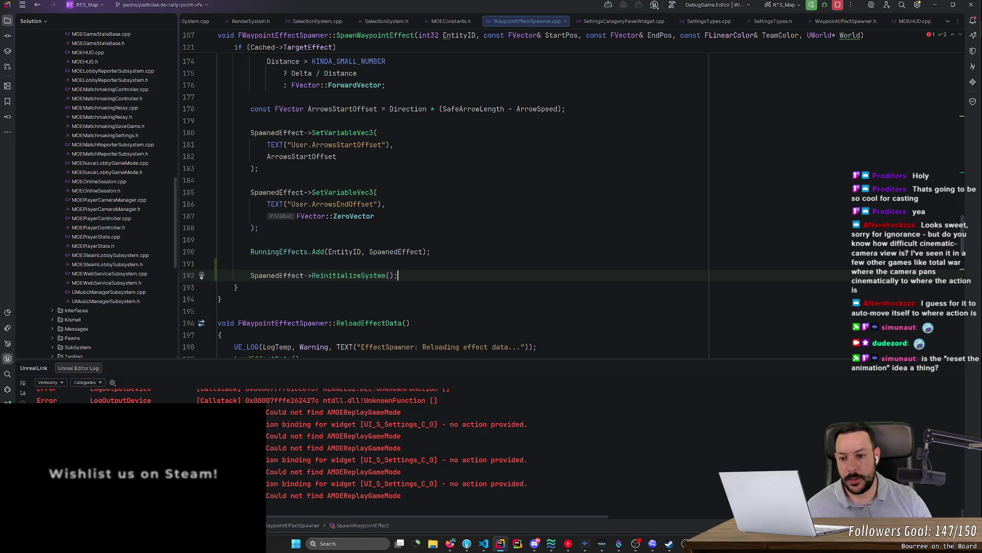
- Build the project with the new ReinitializeSystem code
key("shift+Up")
key("shift+Up")
key("shift+End")
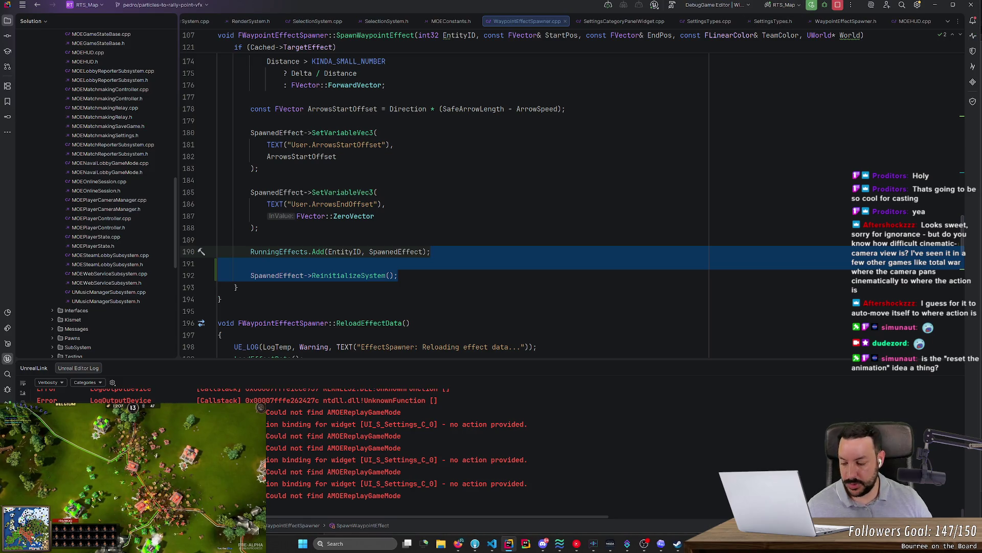
key("ctrl+shift+b")
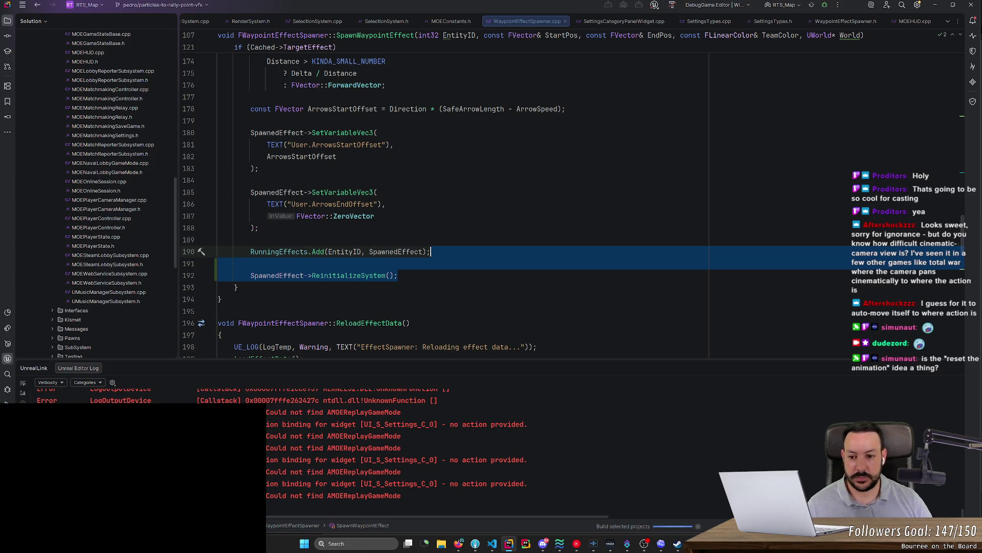
scroll(461, 205, "up", 6)
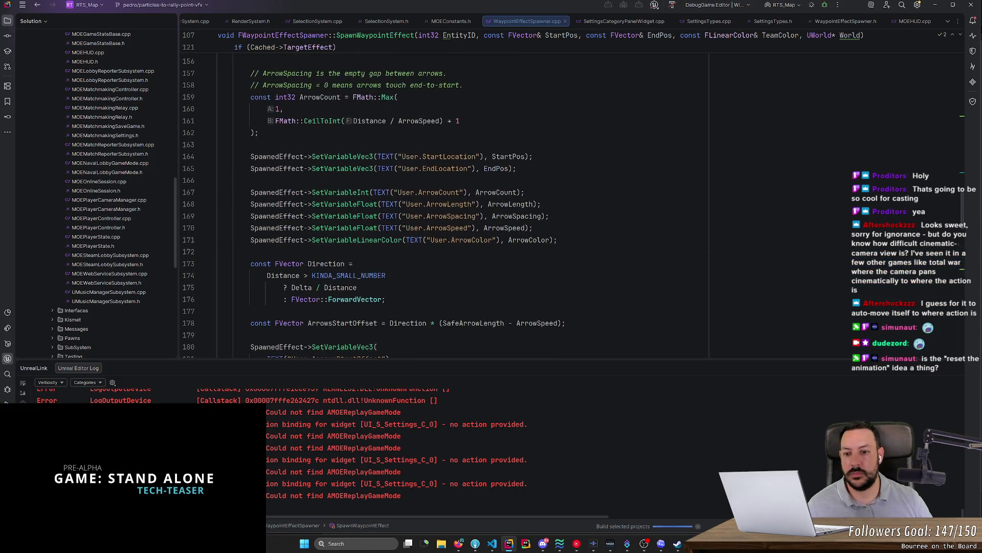
scroll(460, 205, "down", 6)
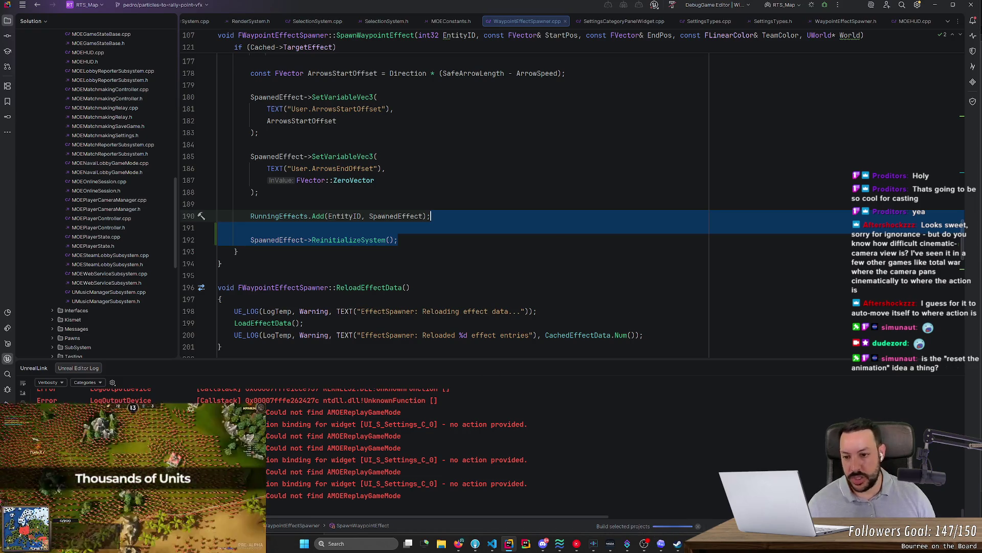
scroll(573, 205, "up", 7)
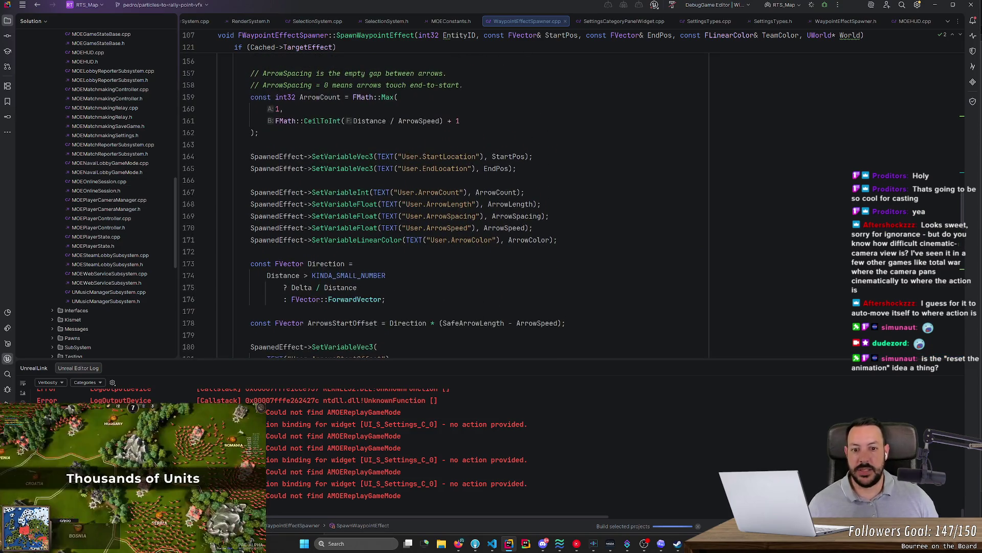
left_click(577, 543)
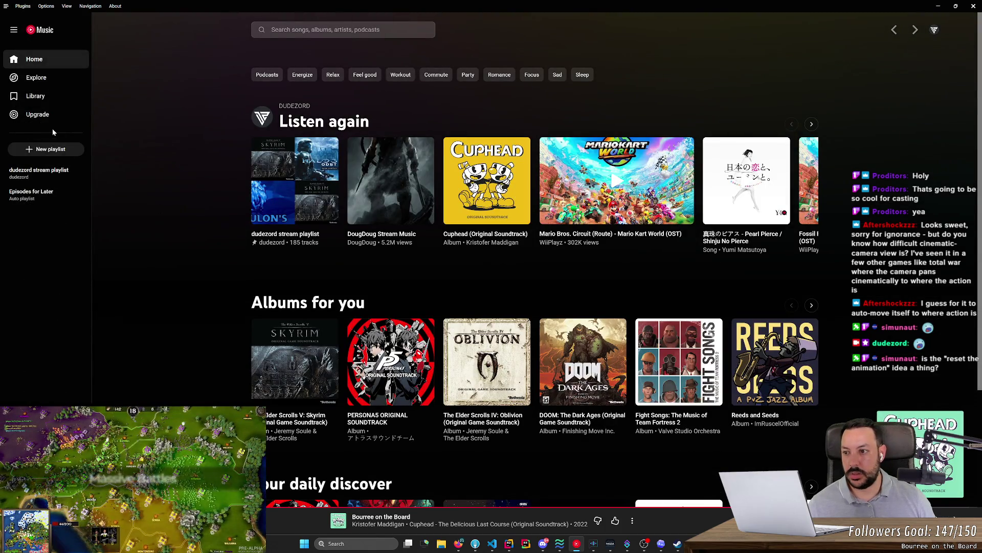
- Start the stream playlist in YouTube Music and minimize the player
left_click(78, 173)
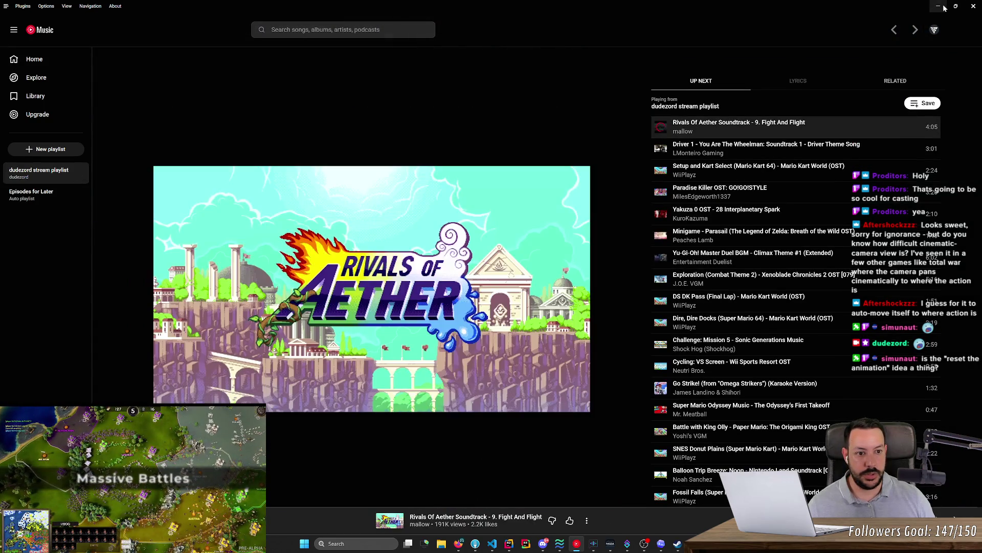
left_click(944, 8)
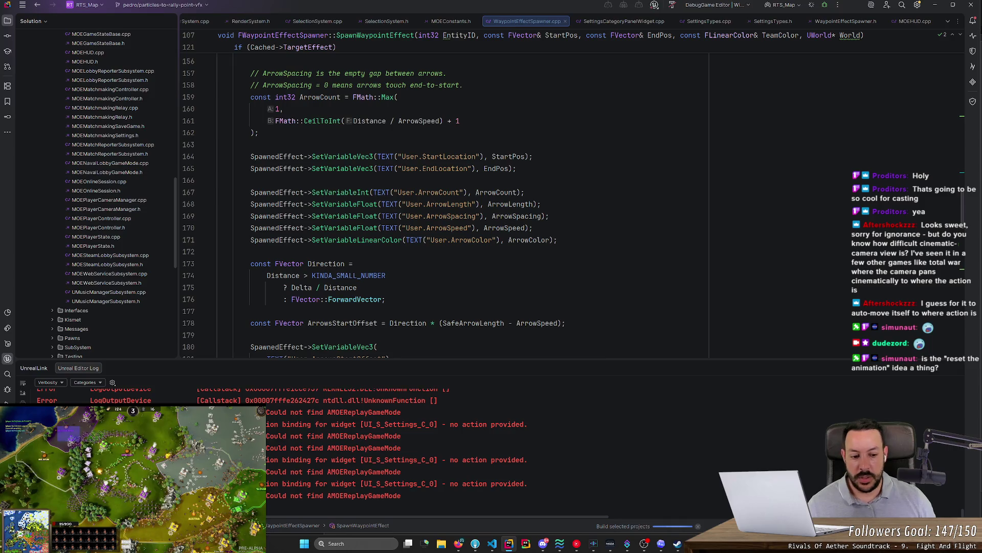
- Select ArrowCount in SpawnWaypointEffect to see where it is used
double_click(496, 193)
mouse_move(495, 195)
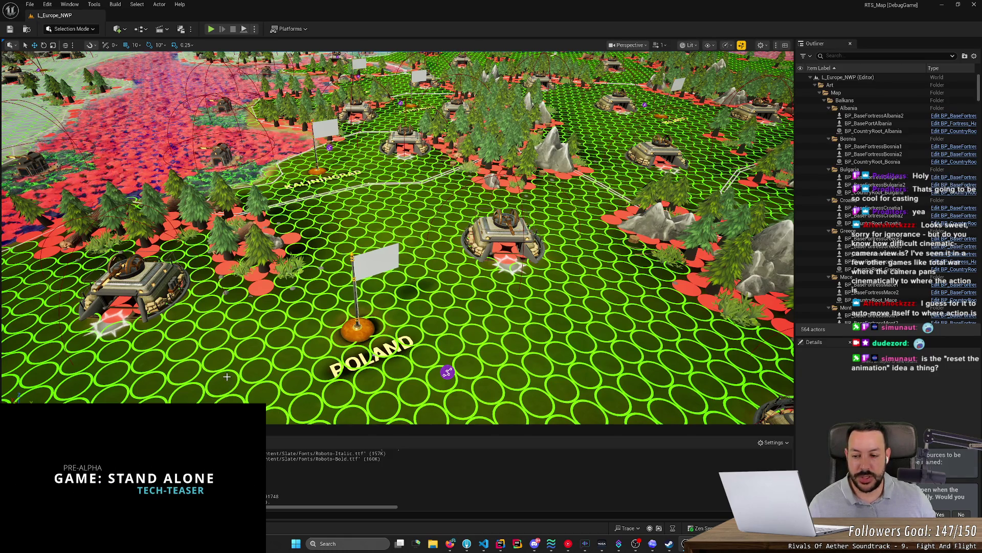
- Open NS_FortressToRallyPoint from a 'ns_' Content Browser search, then minimize the Niagara editor
key("ctrl+space")
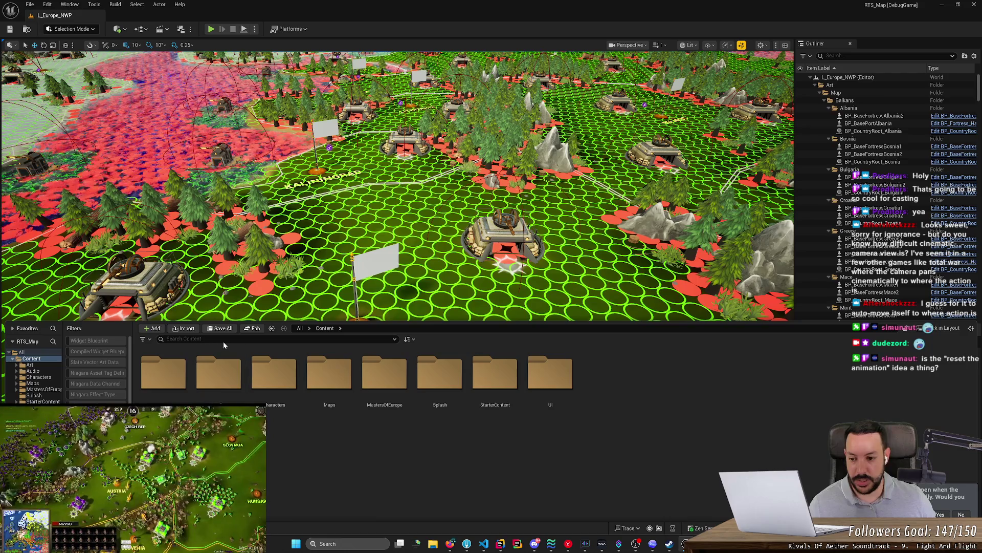
type("ns_")
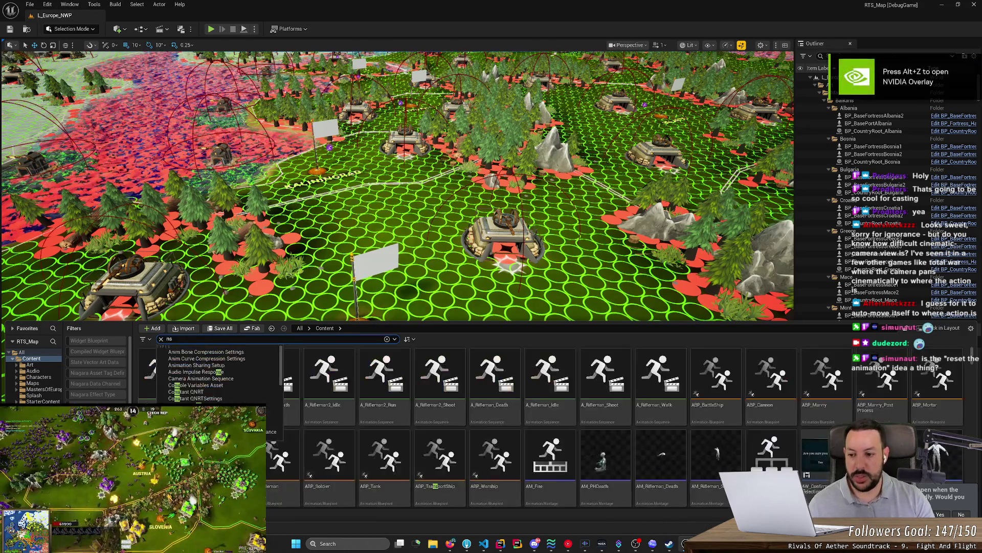
double_click(163, 373)
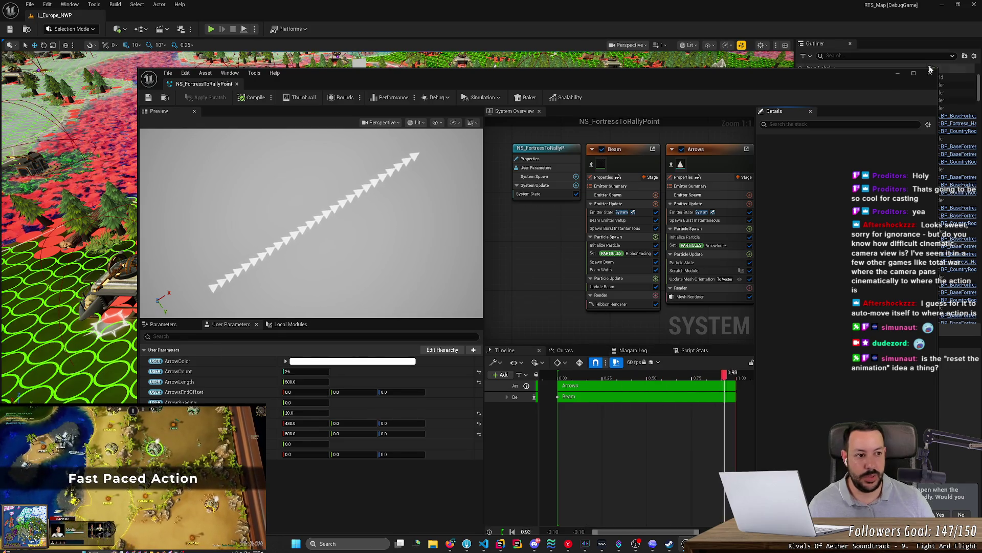
left_click(897, 73)
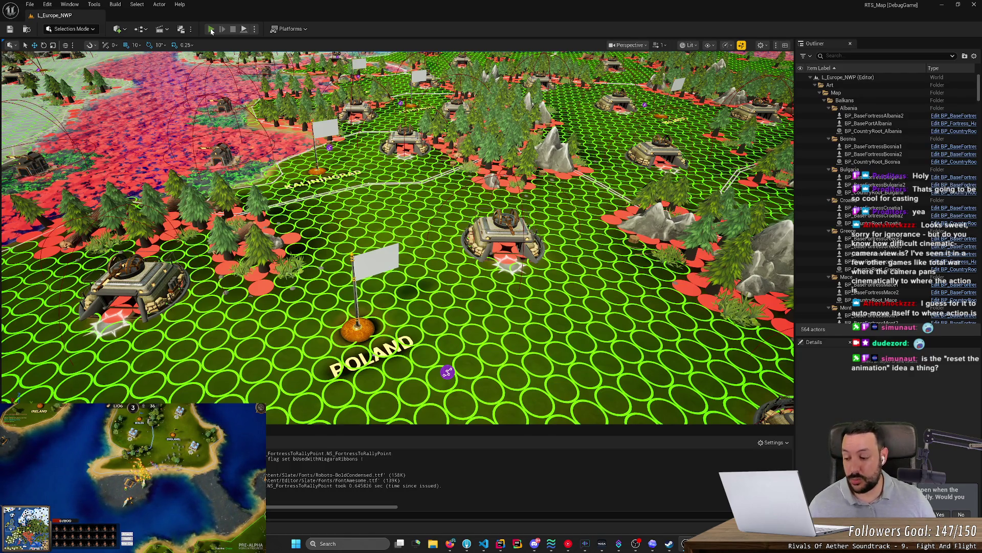
- Start a Play session, select the fortress and right-click several rally point positions, including beside Hungary
left_click(211, 30)
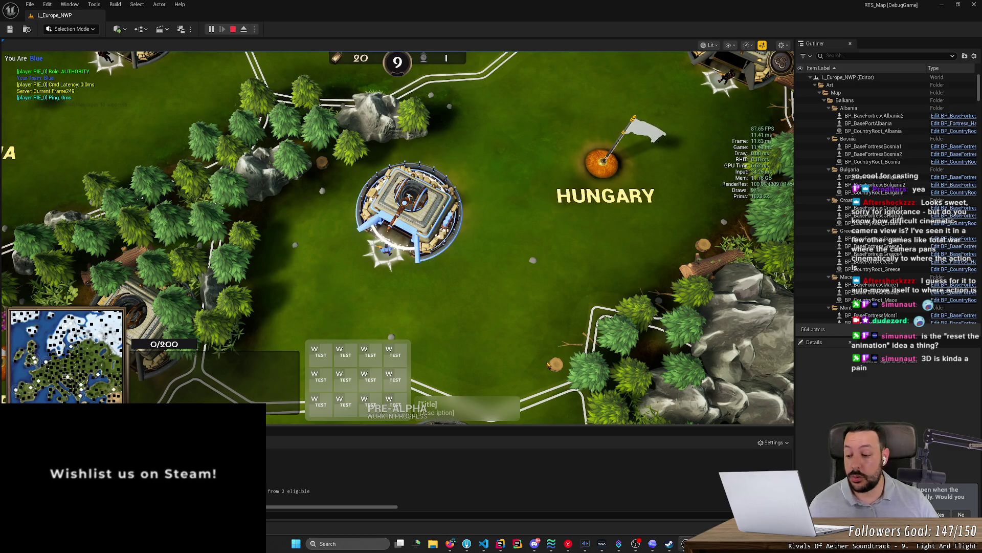
key("h")
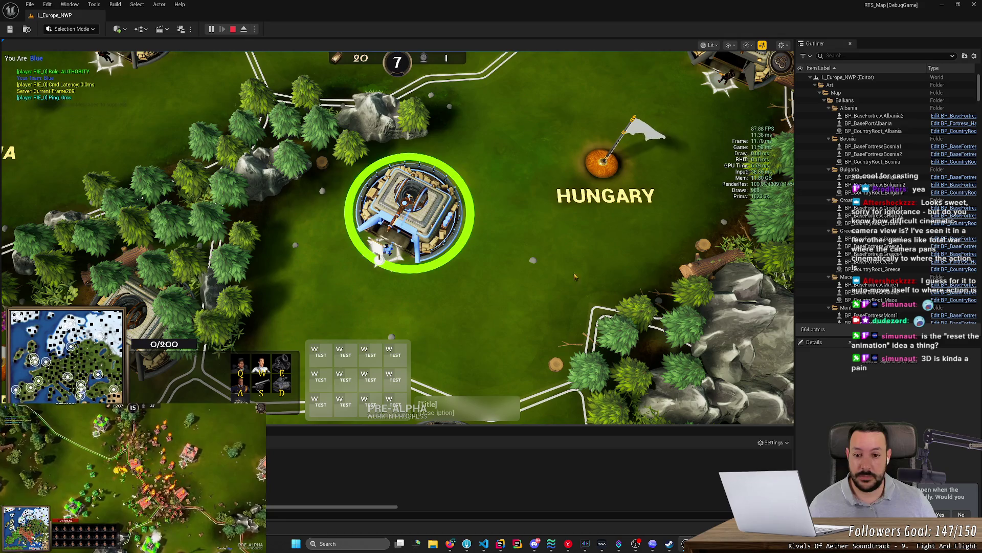
right_click(532, 234)
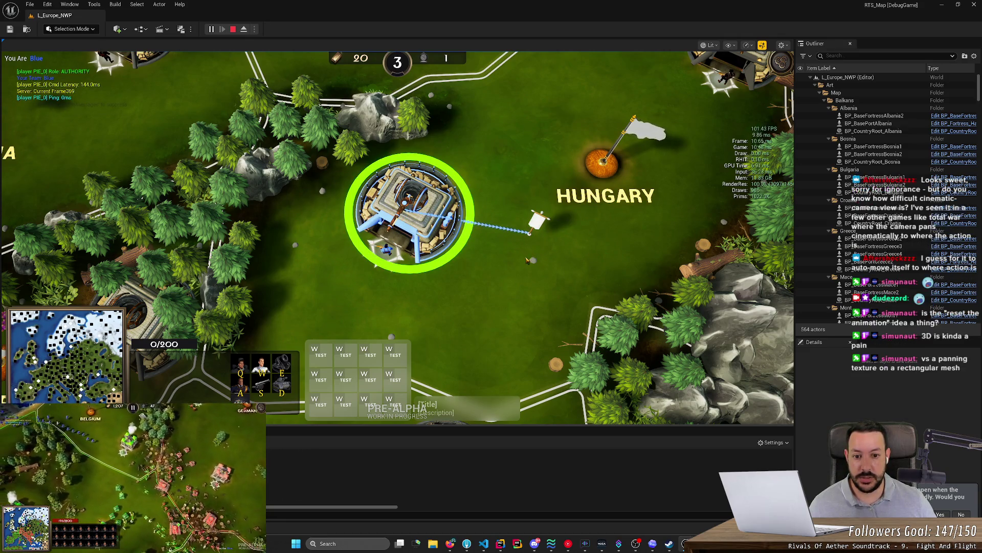
right_click(577, 319)
right_click(654, 191)
right_click(591, 258)
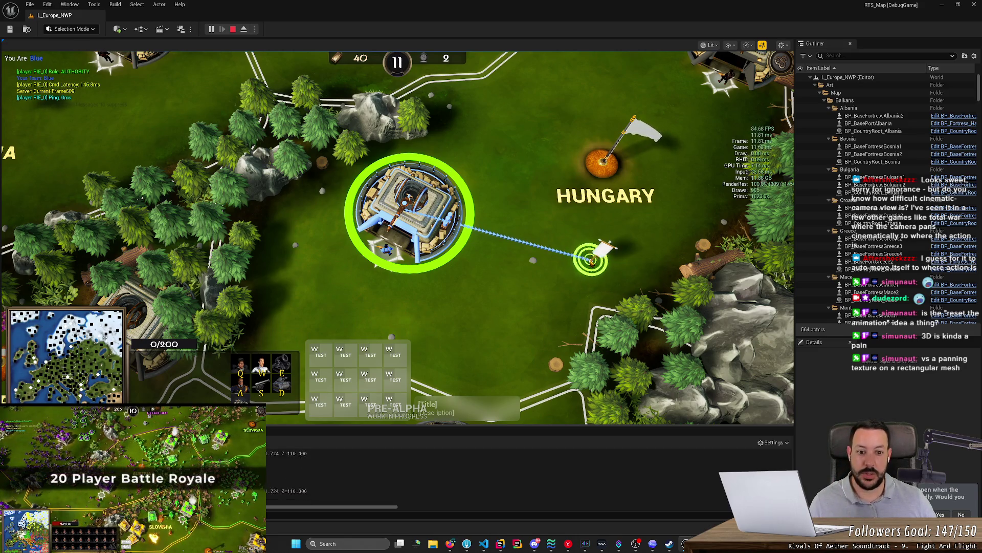
- Drag the rally point to new spots across the map, then select the newly spawned tank
mouse_move(500, 348)
left_mouse_down()
mouse_move(500, 320)
mouse_move(451, 265)
left_mouse_up()
mouse_move(547, 156)
left_mouse_down()
mouse_move(544, 149)
mouse_move(658, 92)
mouse_move(588, 270)
left_mouse_up()
mouse_move(460, 287)
left_mouse_down()
mouse_move(581, 193)
mouse_move(737, 171)
mouse_move(538, 183)
left_mouse_up()
left_click(510, 231)
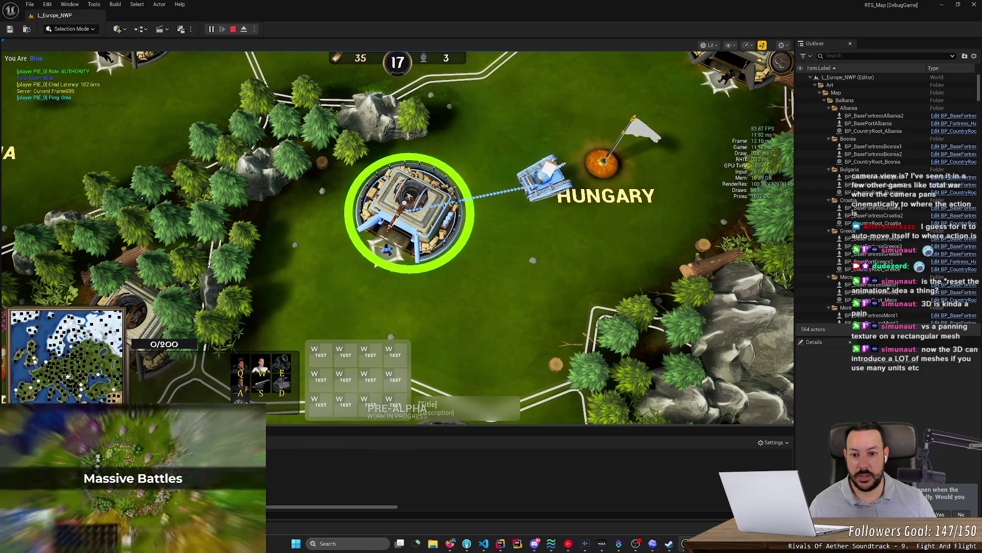
key("ctrl+a")
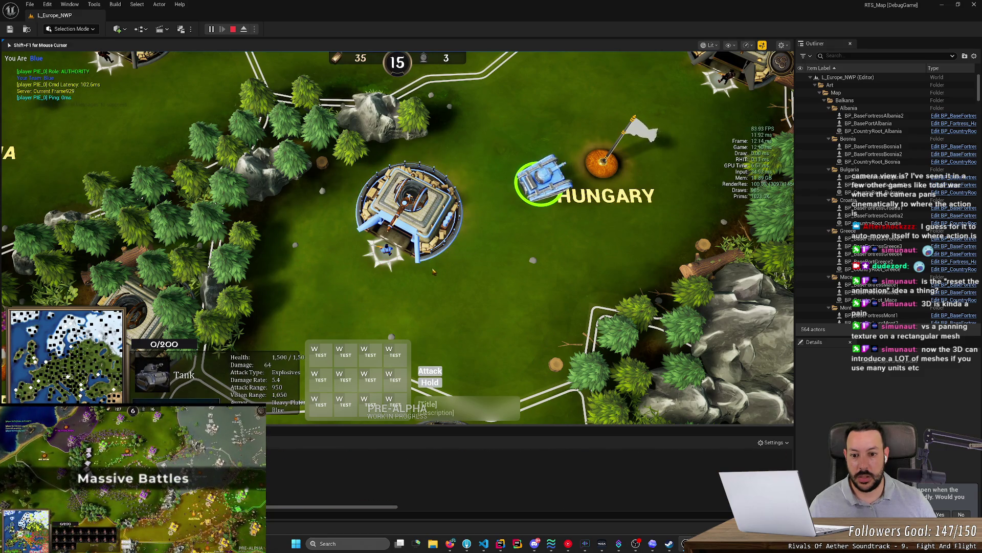
- Reselect the fortress, switch selection to the tank and zoom the map out
left_click(433, 268)
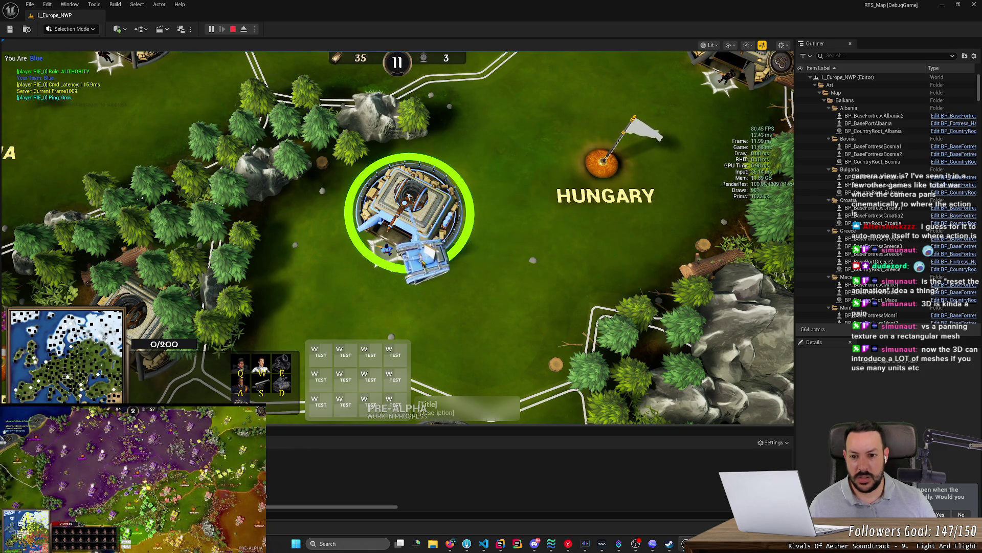
scroll(397, 235, "down", 2)
key("ctrl+a")
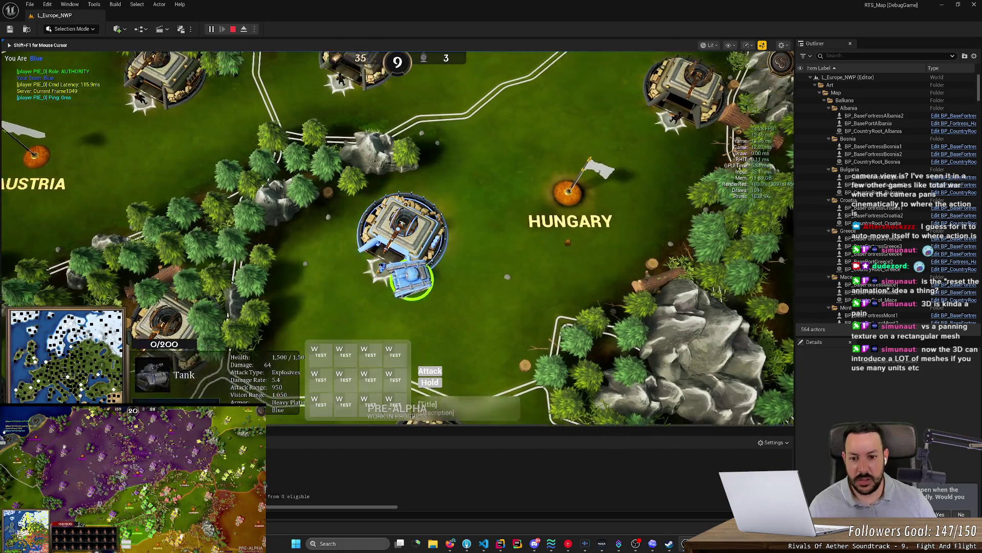
scroll(397, 236, "down", 2)
scroll(397, 235, "down", 3)
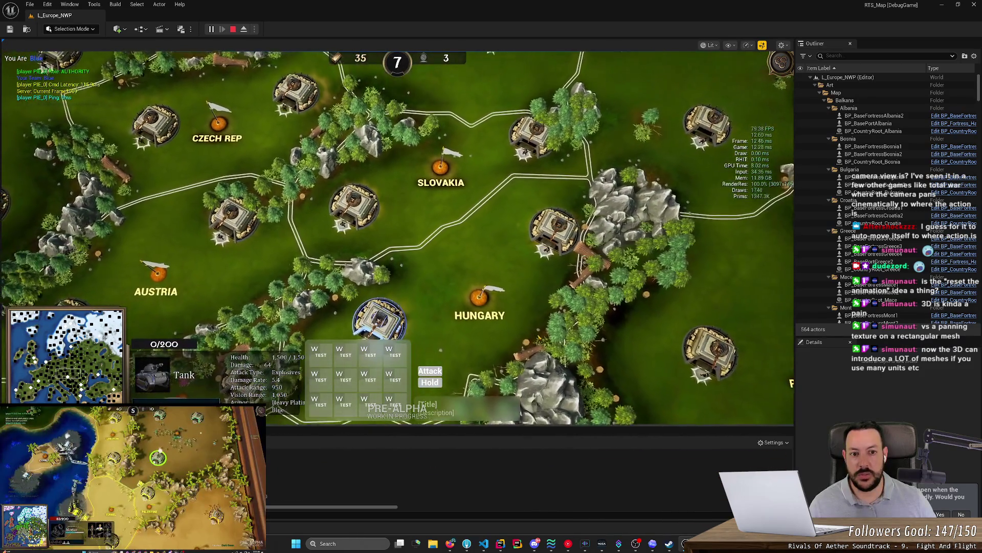
scroll(398, 236, "down", 1)
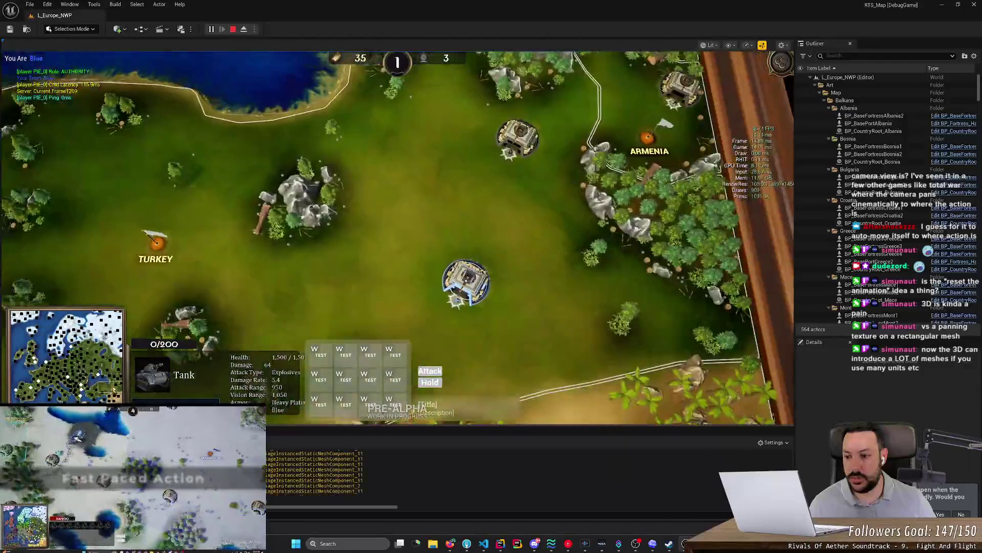
- Alternate selection between the fortress near Turkey and the tank, then centre the camera on the tank
left_click(460, 277)
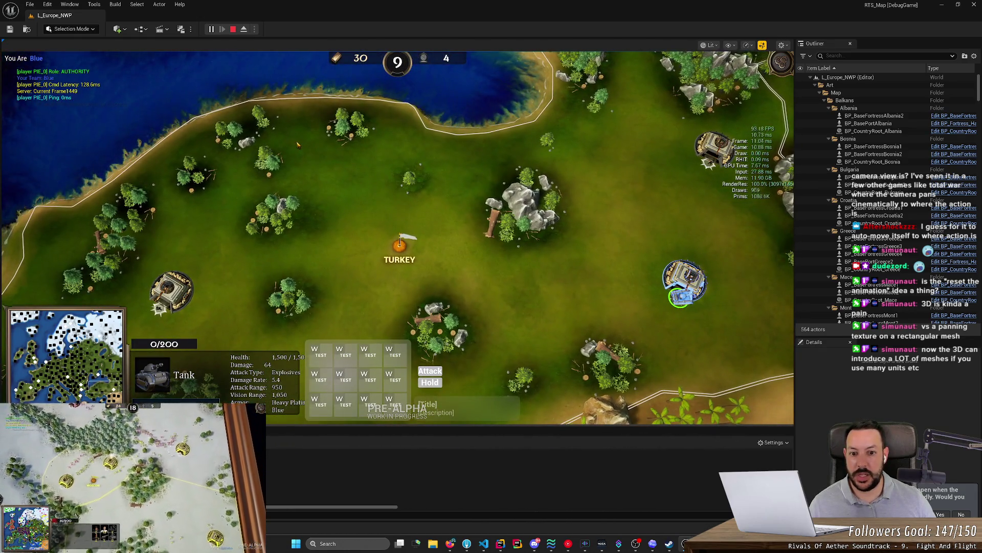
left_click(685, 280)
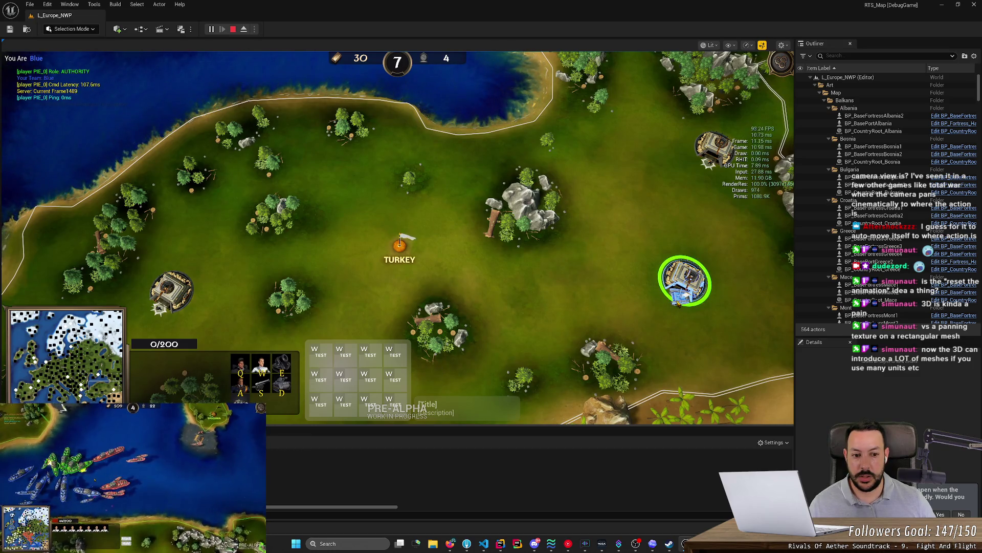
left_click(678, 302)
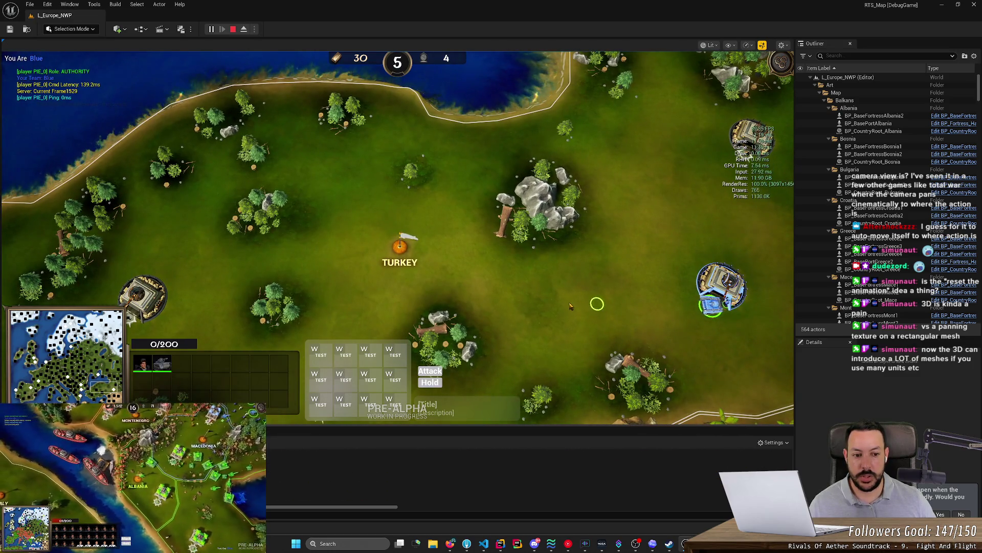
left_click(715, 305)
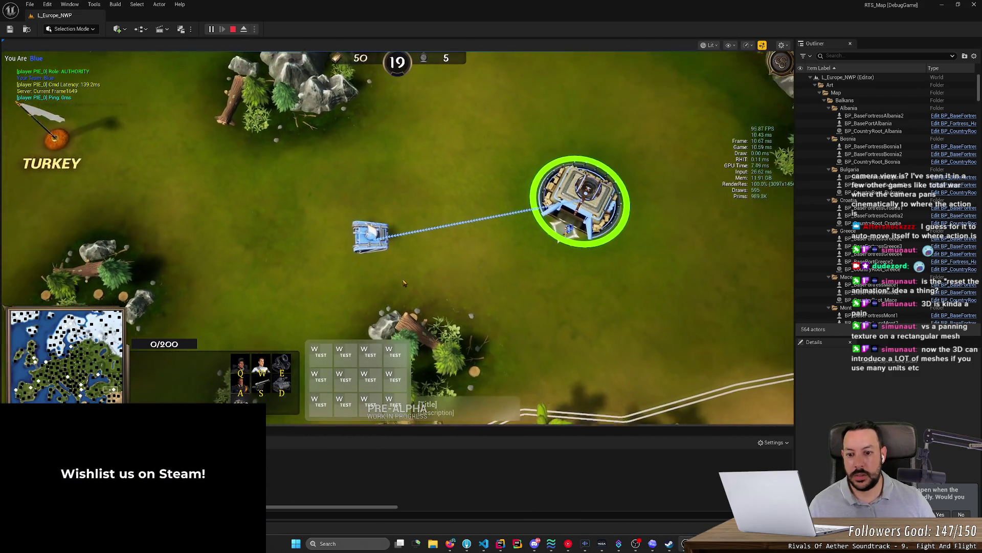
left_click(365, 260)
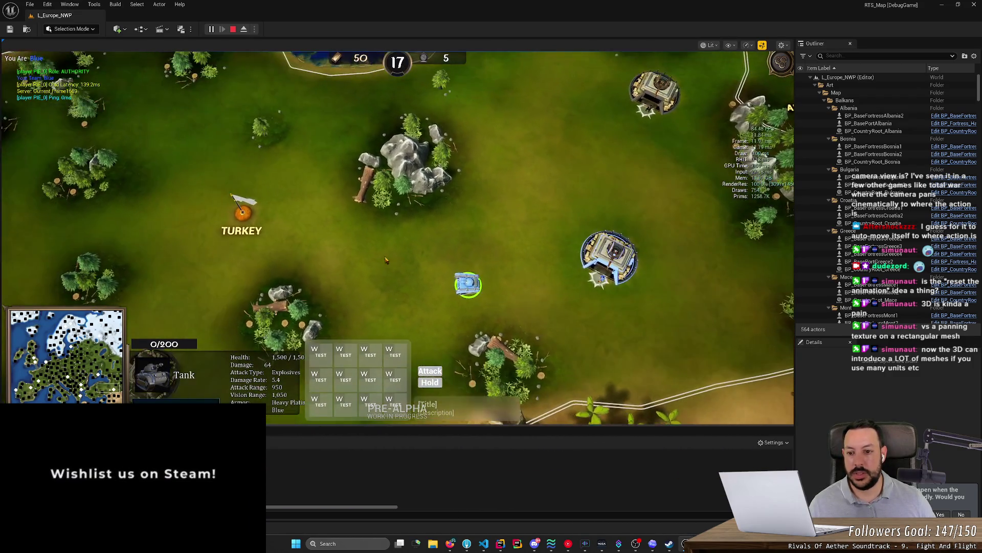
left_click(602, 254)
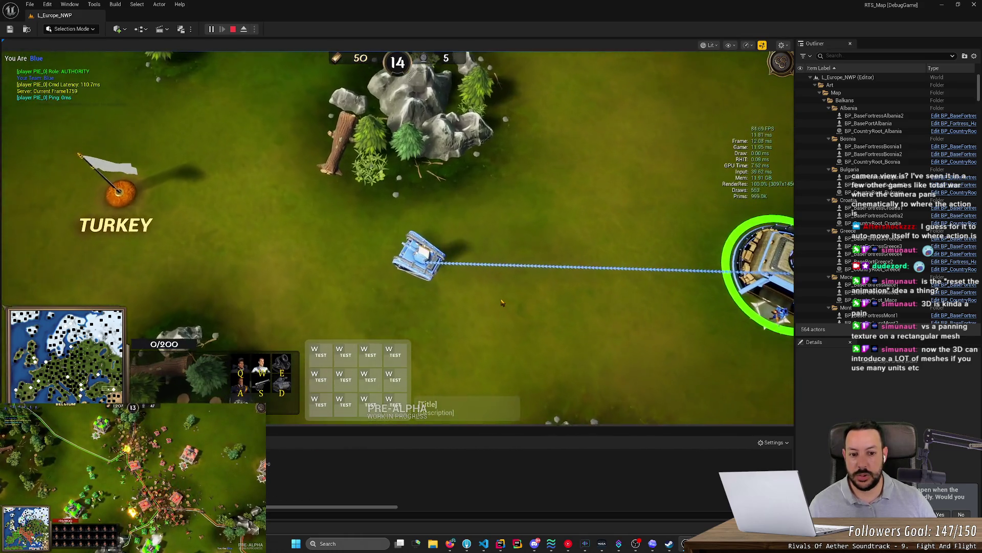
scroll(501, 302, "up", 1)
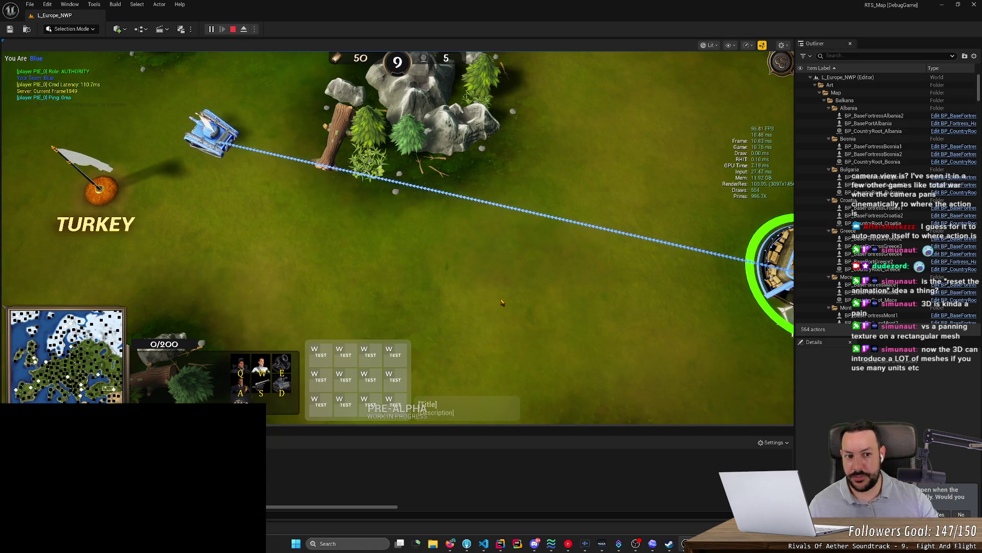
key("space")
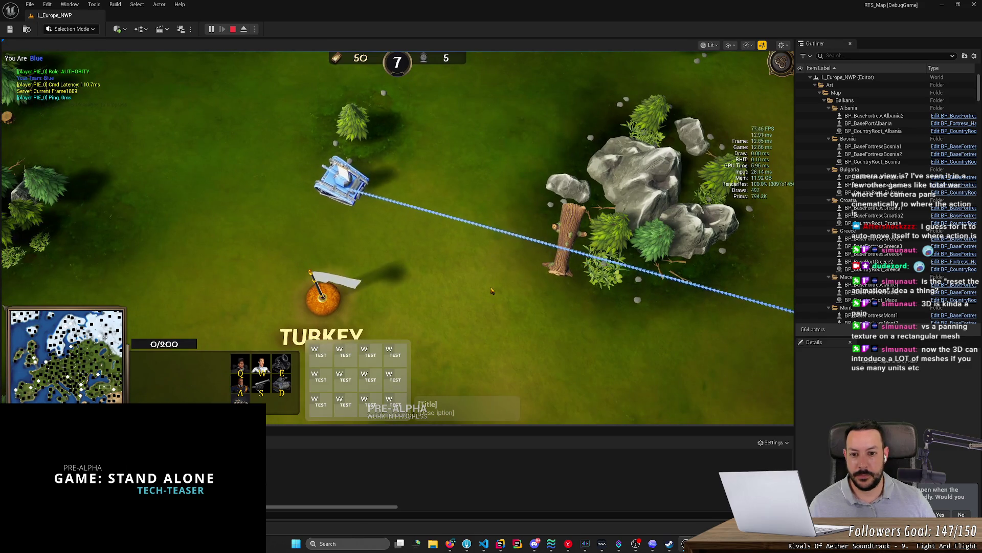
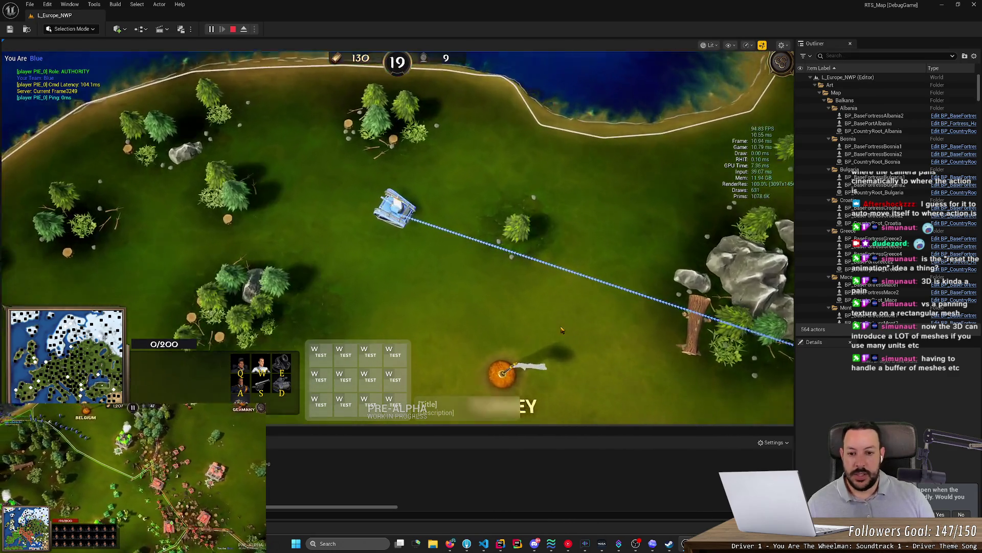
- Eject from the player in the running game and zoom in on the tank's arrow heads
left_click(543, 309)
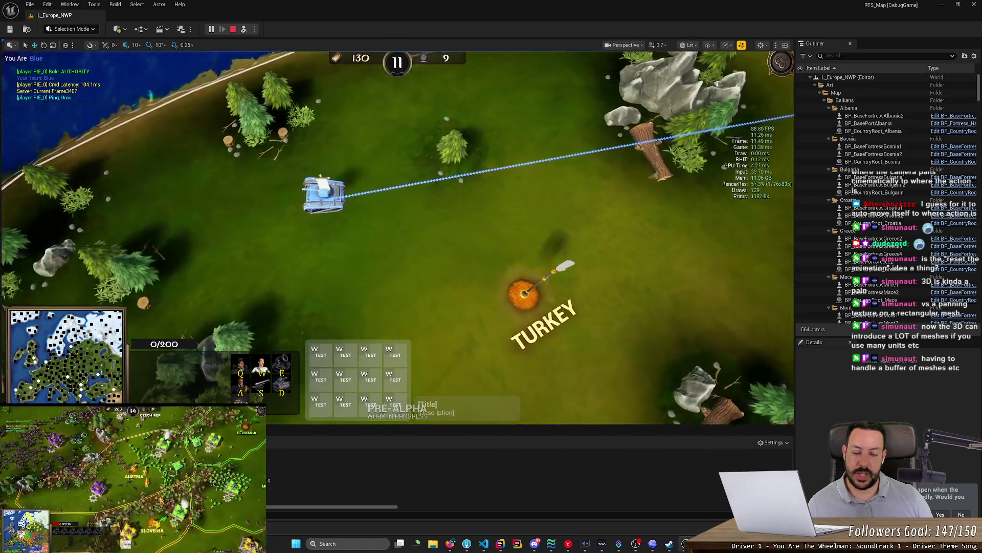
key("F8")
scroll(429, 154, "up", 10)
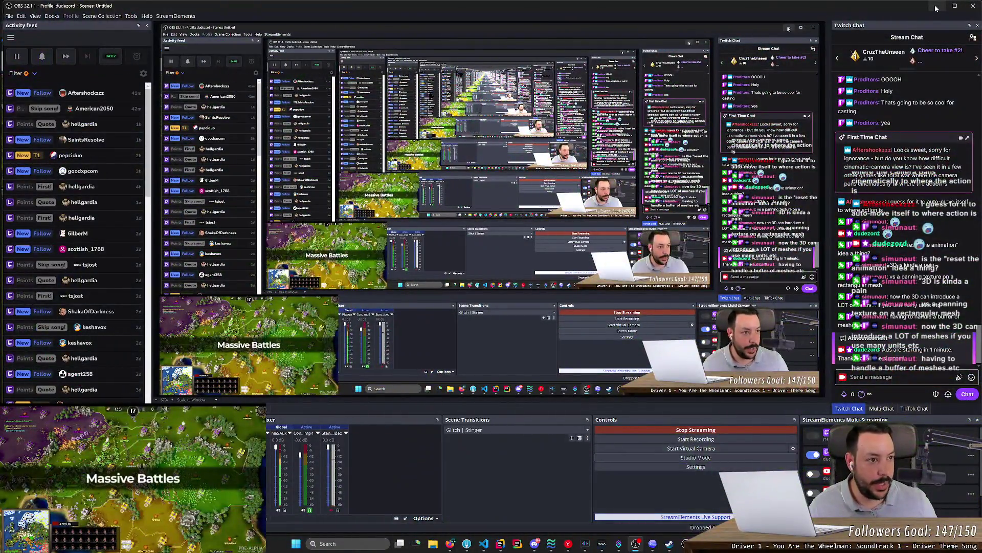
- Minimize OBS so the Unreal editor with the running RTS map is visible again
left_click(937, 6)
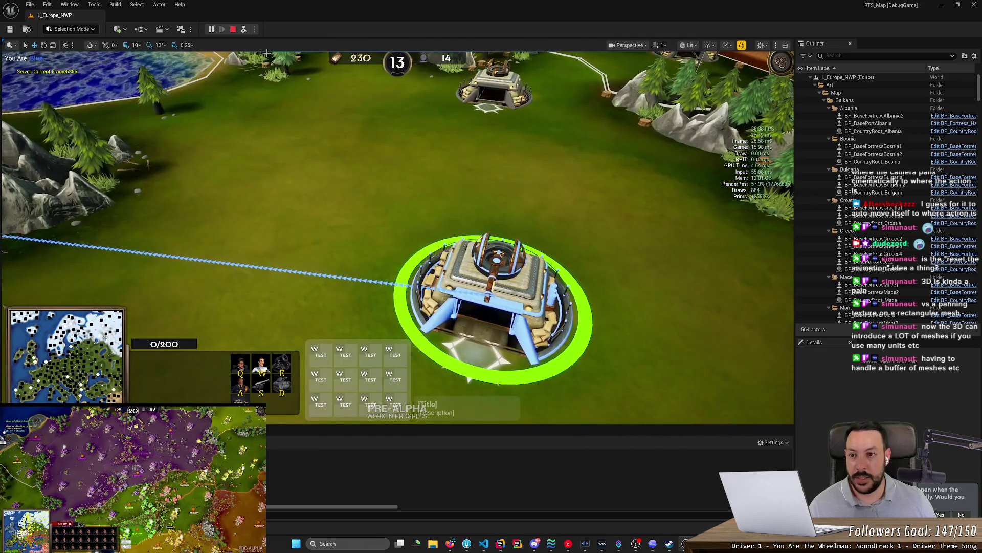
- Possess the player, set one new fortress rally point, then eject again
left_click(242, 29)
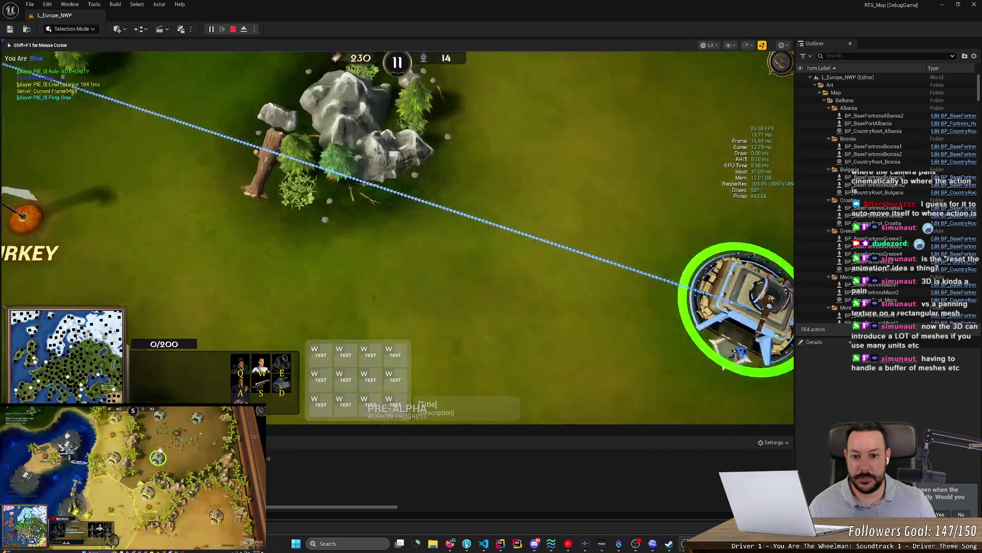
right_click(374, 247)
left_click(243, 29)
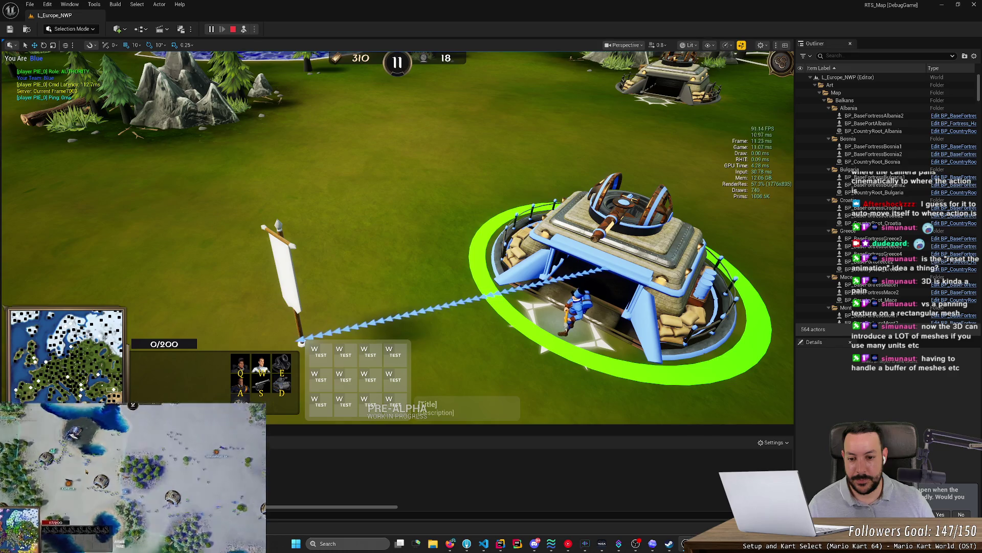
- Rapidly re-aim the fortress rally point to fourteen spots, watching the arrow line follow
right_click(443, 267)
right_click(358, 259)
right_click(281, 208)
right_click(307, 187)
right_click(443, 309)
right_click(329, 179)
right_click(333, 223)
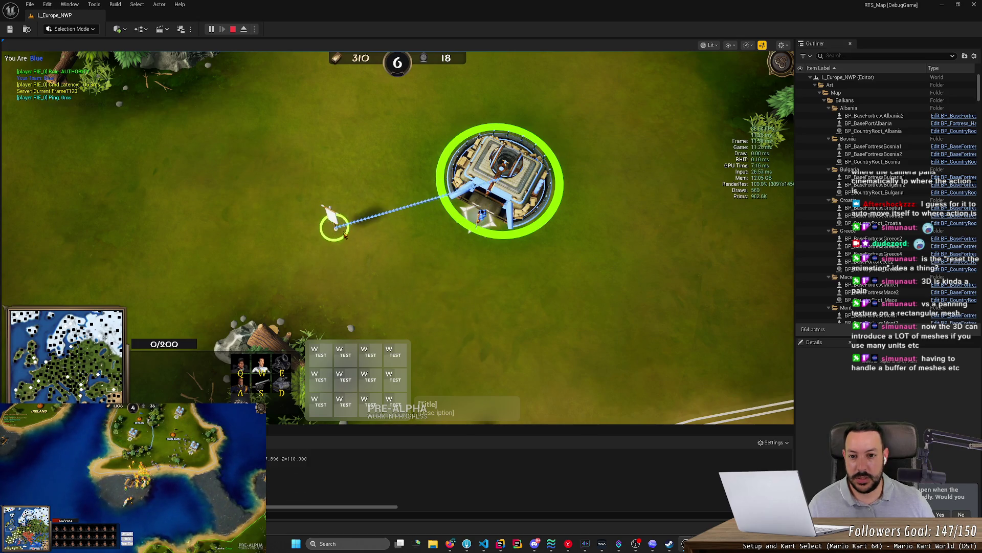
right_click(455, 274)
right_click(344, 245)
right_click(272, 171)
right_click(254, 254)
right_click(401, 309)
right_click(331, 166)
right_click(392, 282)
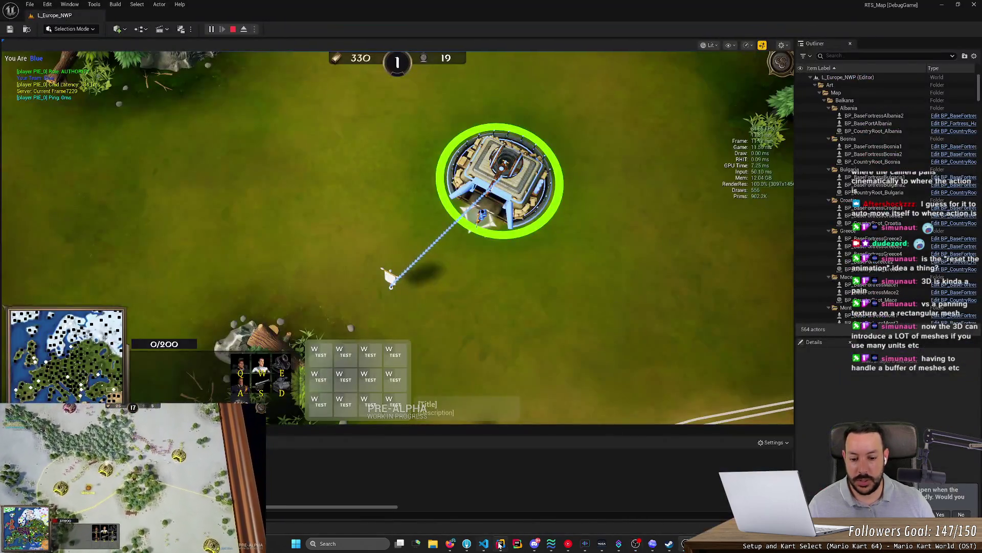
- Undo in Rider to restore SpawnedEffect->ReinitializeSystem(), then return to Unreal
left_click(500, 543)
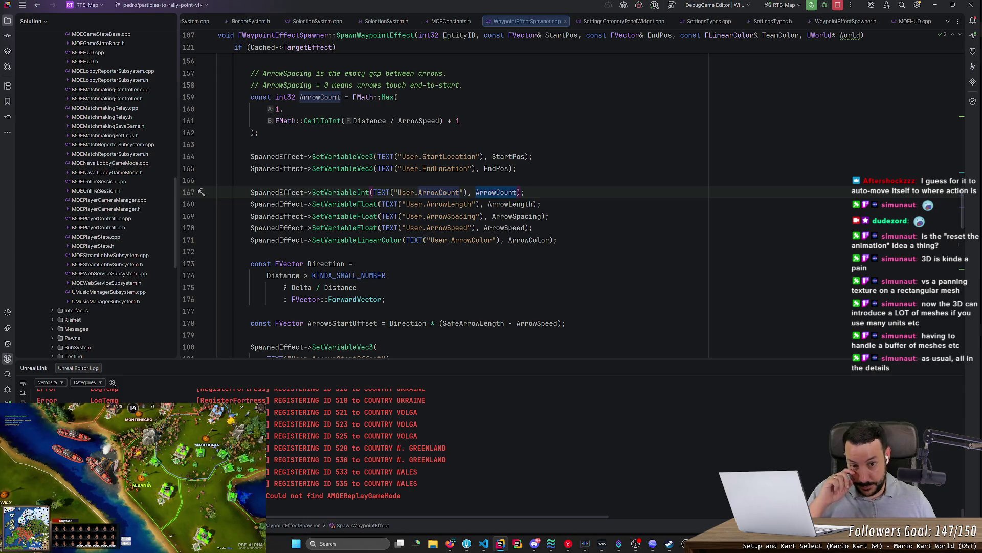
key("ctrl+z")
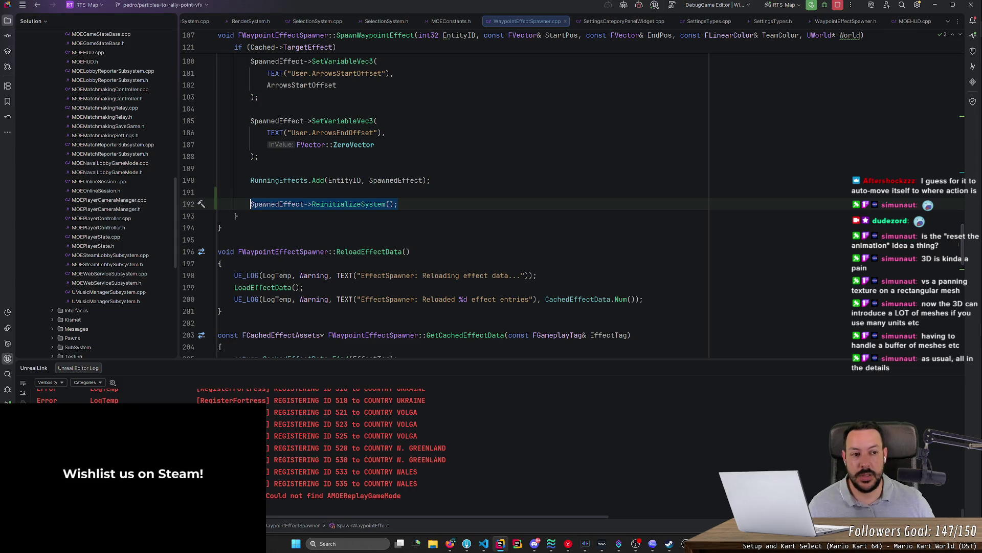
mouse_move(353, 181)
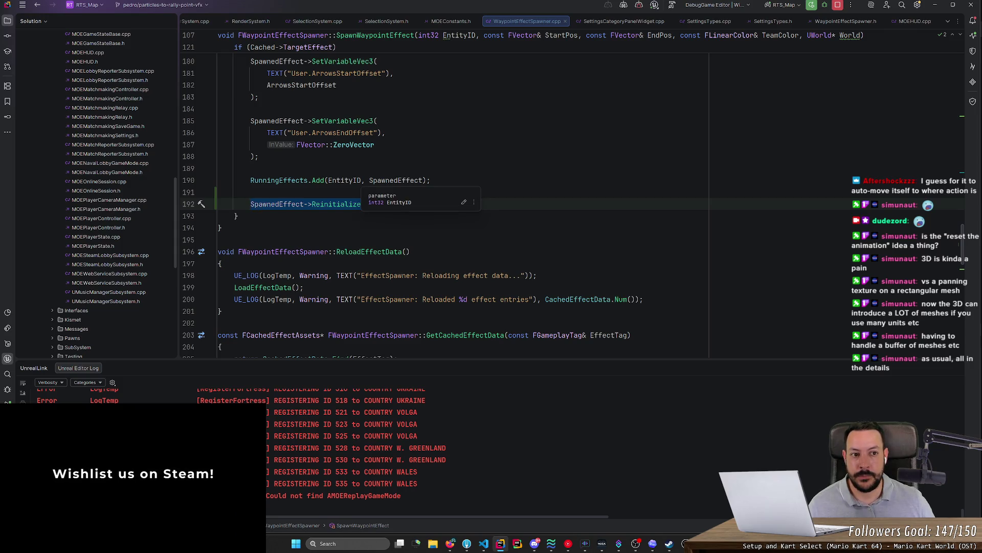
scroll(445, 205, "up", 4)
scroll(445, 205, "down", 2)
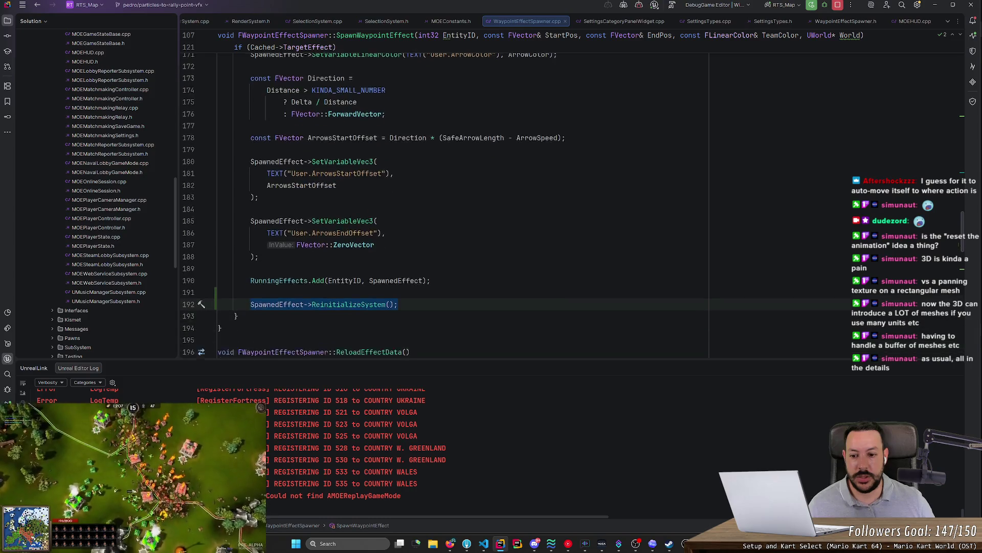
key("alt+Tab")
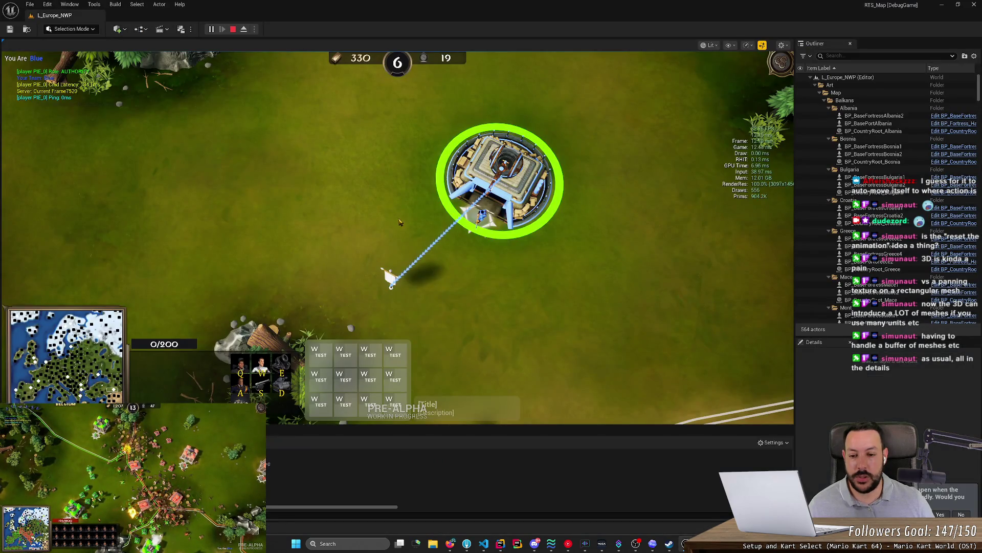
- Move the fortress rally point to eighteen spots around it, checking the line updates
right_click(346, 217)
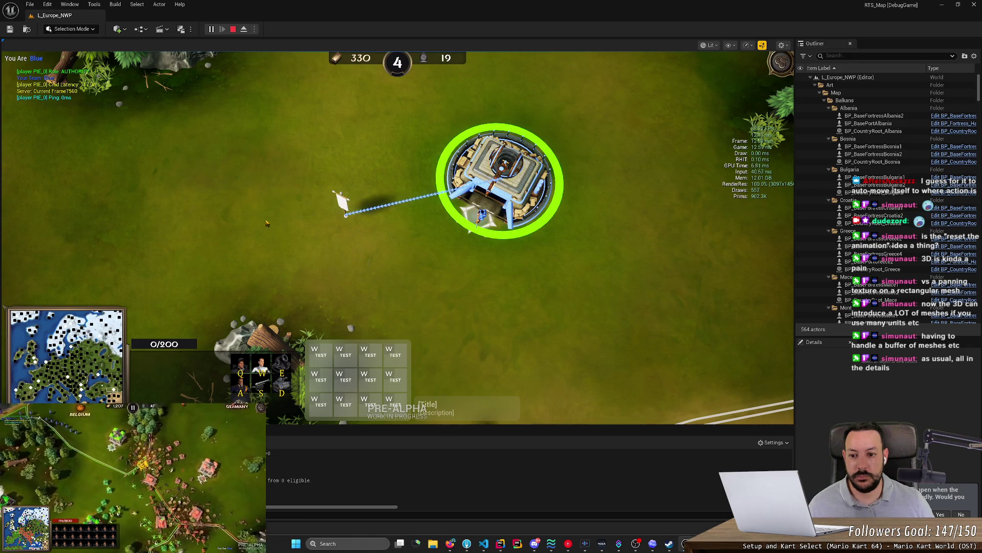
right_click(395, 269)
right_click(281, 149)
right_click(592, 128)
right_click(583, 235)
right_click(436, 283)
right_click(675, 241)
right_click(640, 337)
right_click(353, 188)
right_click(510, 316)
right_click(504, 92)
right_click(588, 297)
right_click(375, 284)
right_click(581, 114)
right_click(565, 301)
right_click(463, 97)
right_click(628, 277)
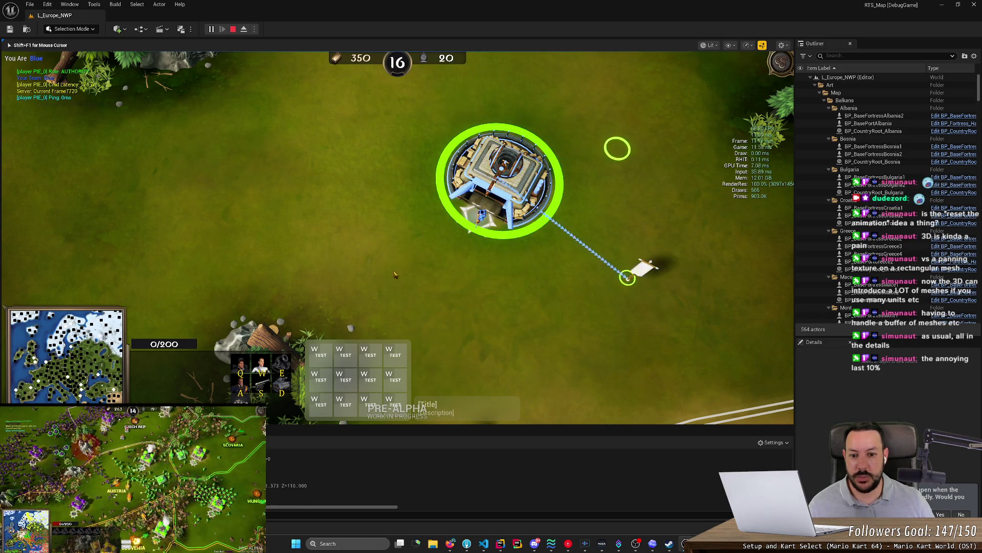
right_click(396, 268)
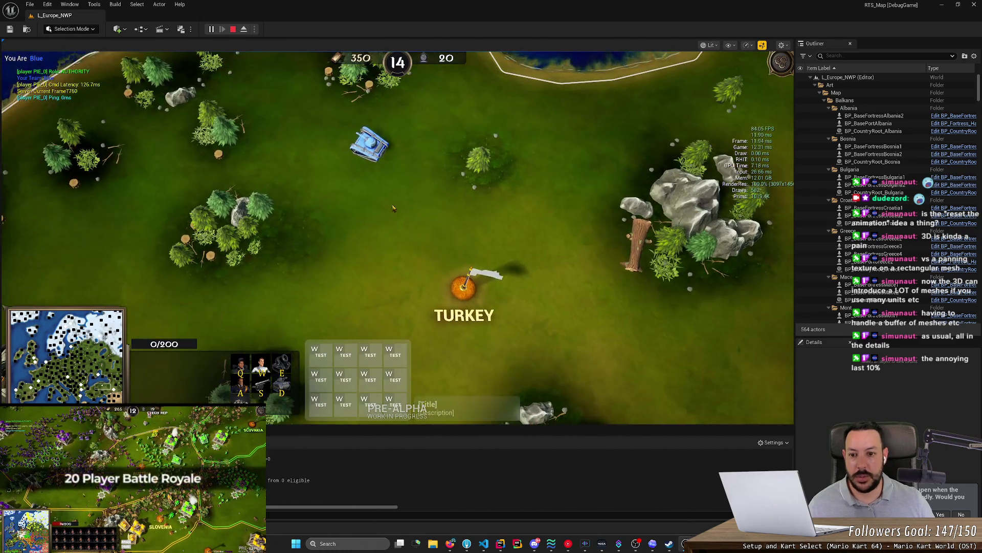
- Follow and select the tank heading toward Turkey to view its stats
left_click(376, 160)
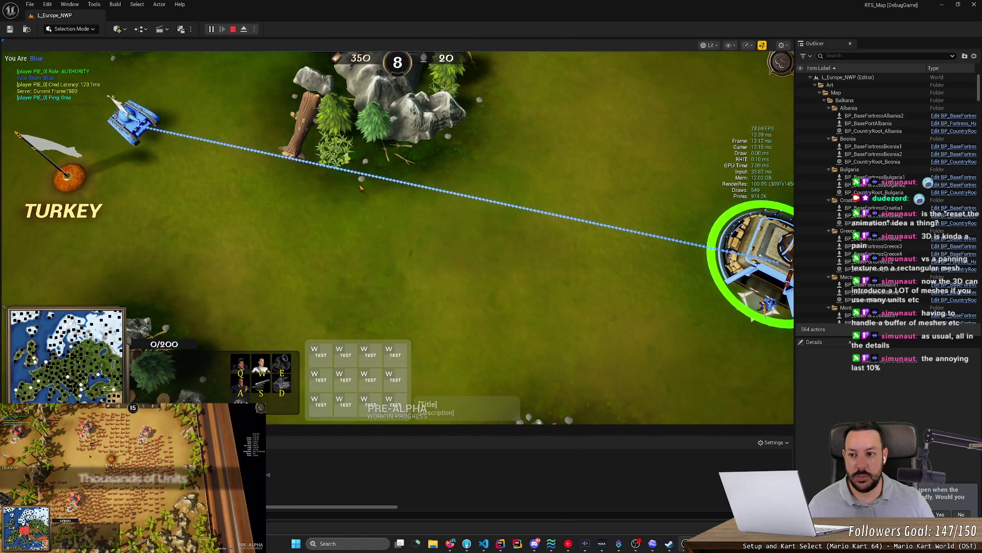
left_click(305, 224)
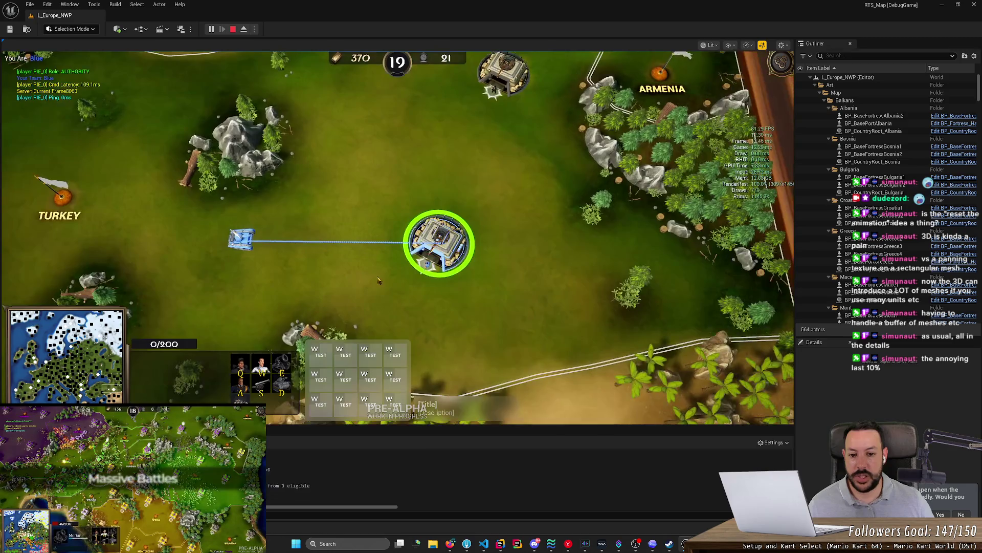
scroll(378, 280, "up", 2)
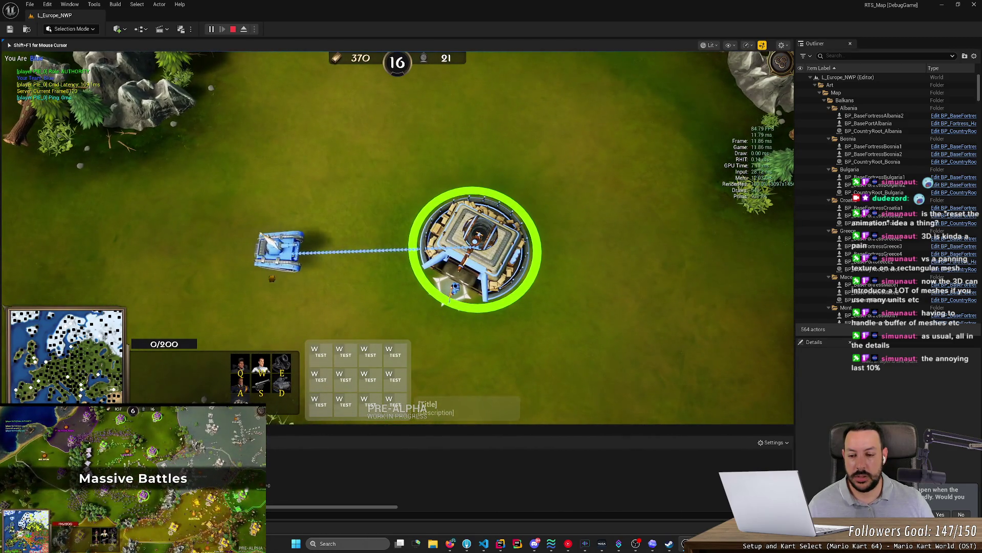
scroll(476, 238, "up", 1)
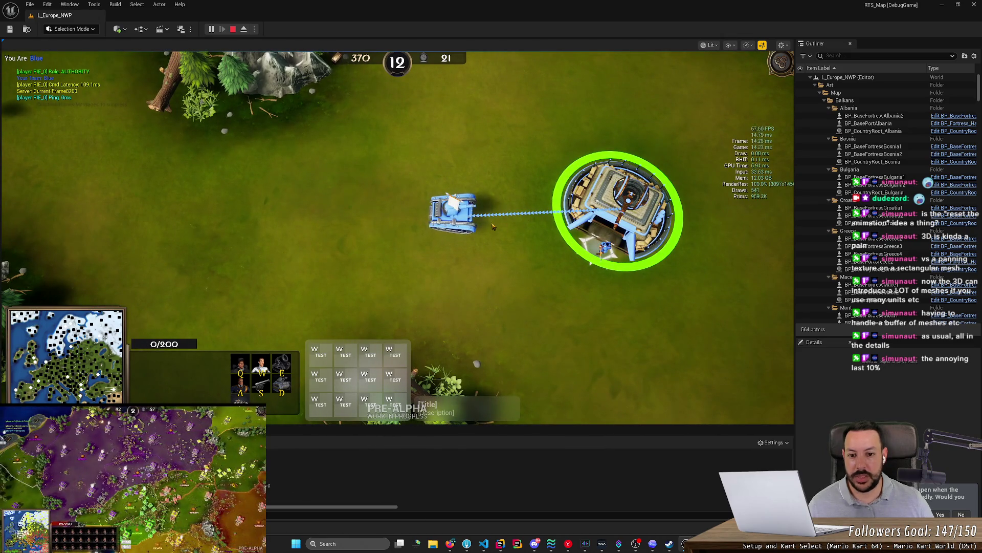
scroll(400, 219, "down", 3)
left_click(441, 219)
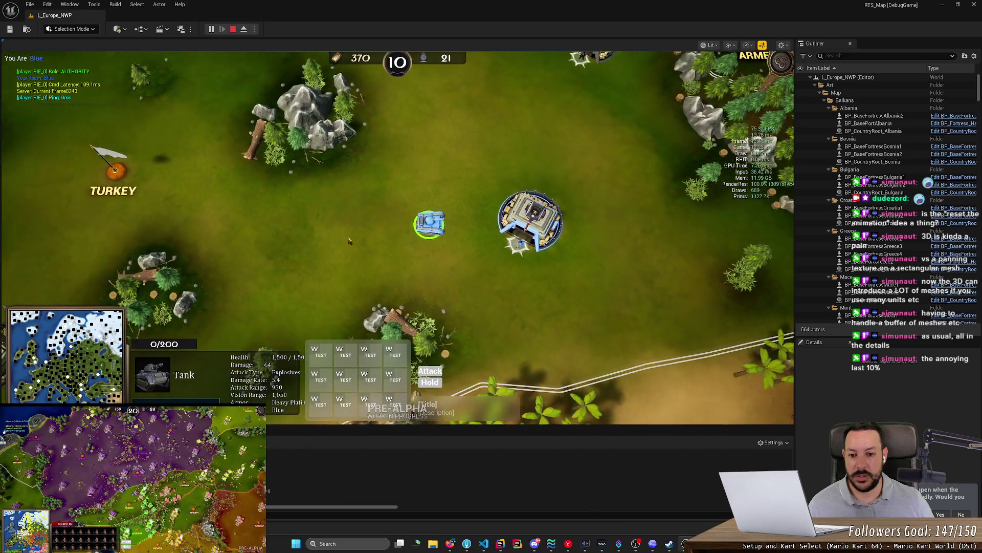
left_click(414, 257)
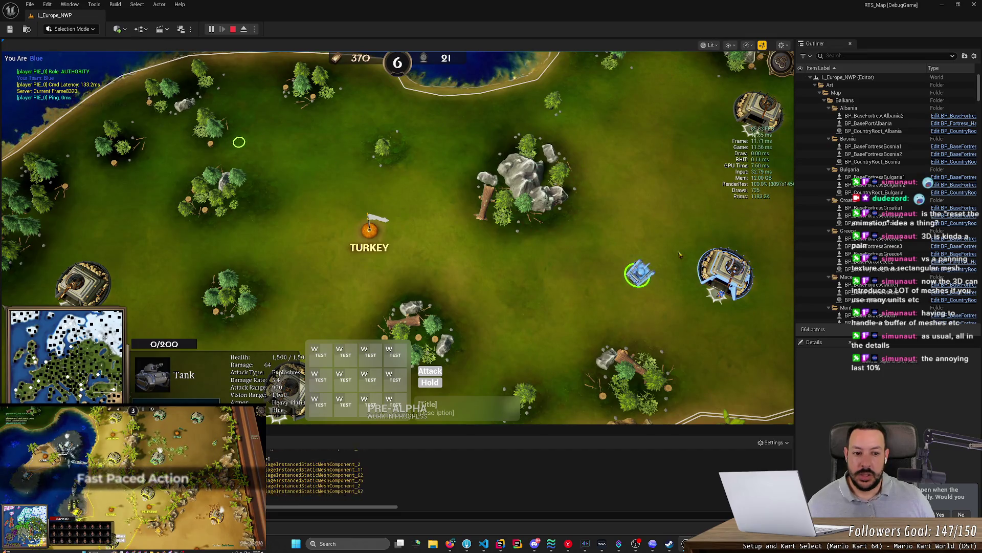
- Select the fortress to show its rally line, then stop the play session
left_click(668, 273)
scroll(638, 260, "up", 1)
scroll(639, 262, "up", 2)
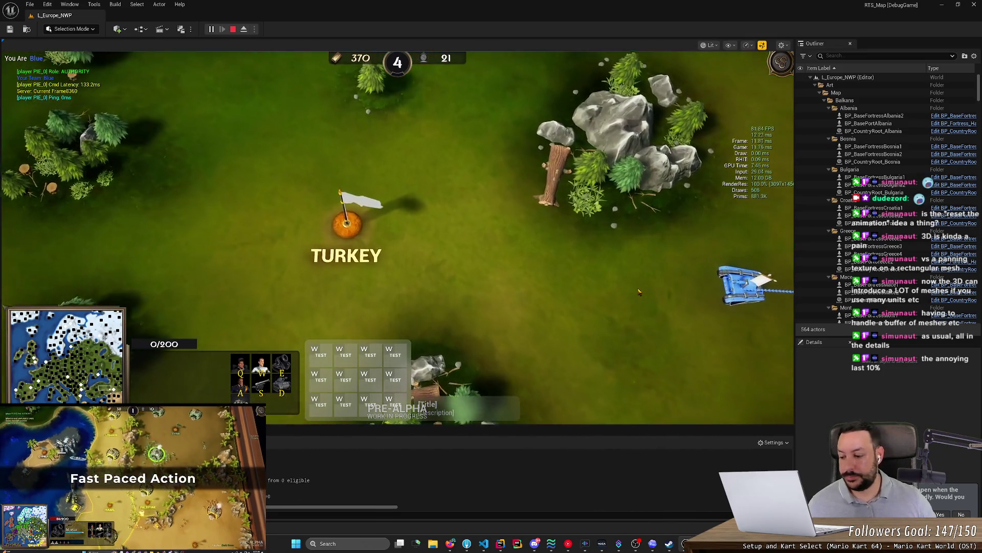
left_click_drag(638, 292, 369, 254)
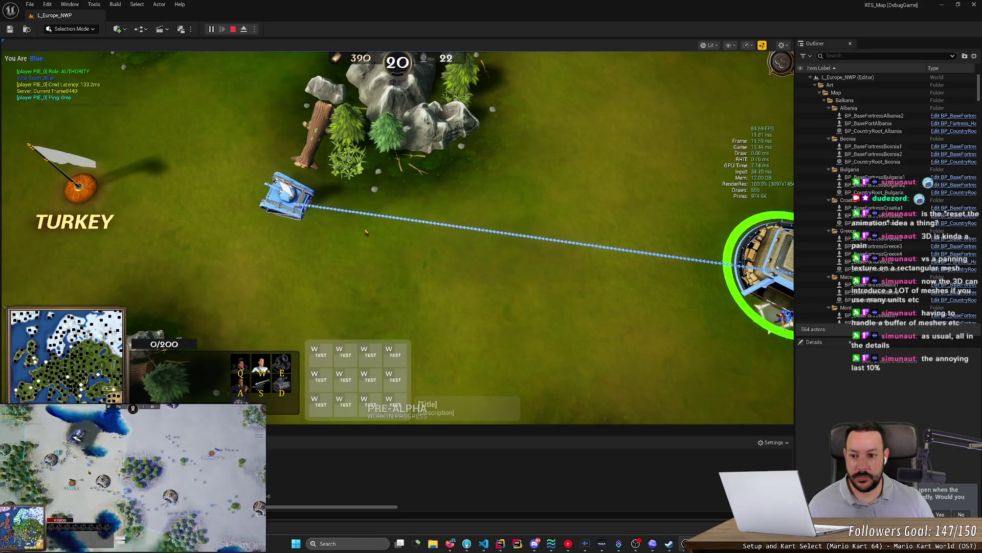
left_click(234, 30)
key("alt+Tab")
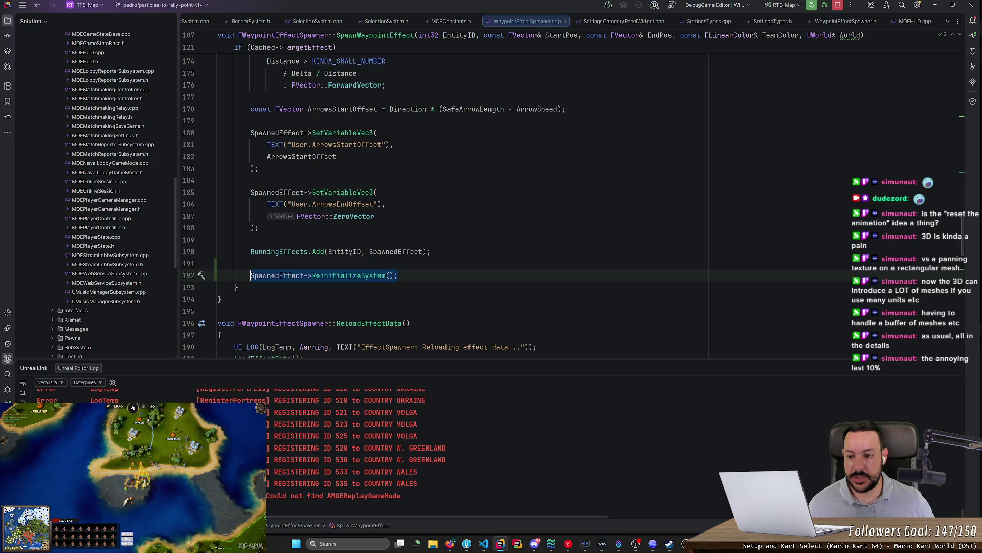
key("shift+Up")
key("shift+Up")
key("shift+End")
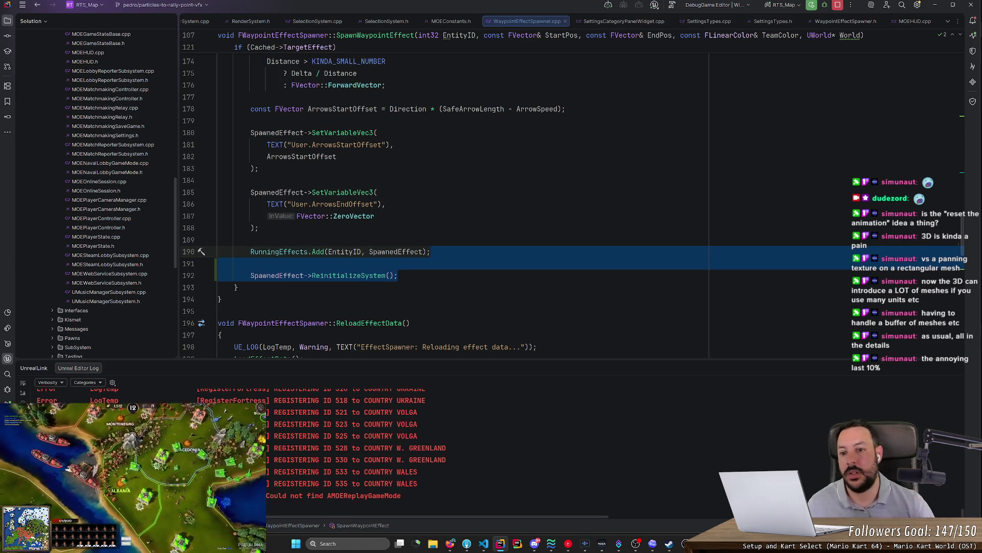
key("BackSpace")
scroll(461, 200, "up", 5)
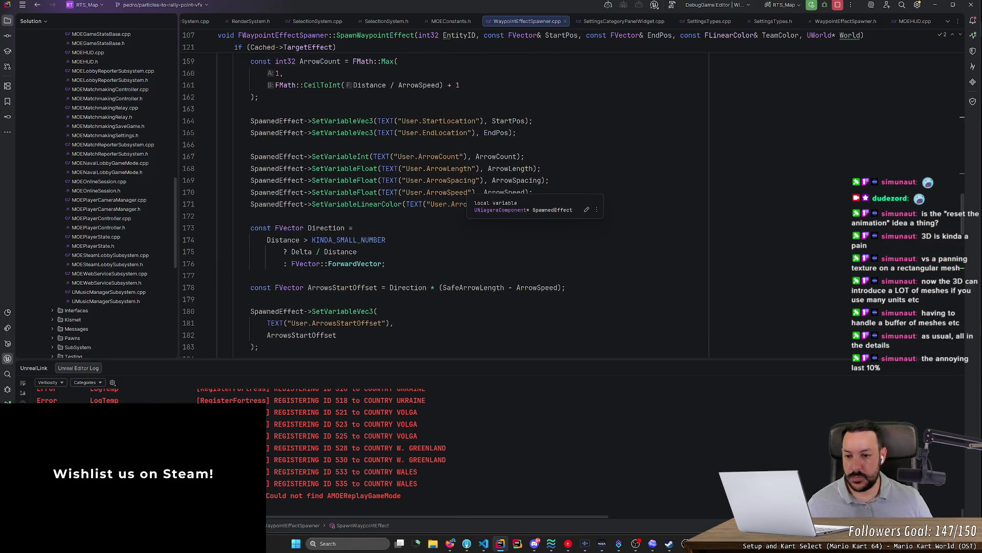
scroll(327, 220, "down", 1)
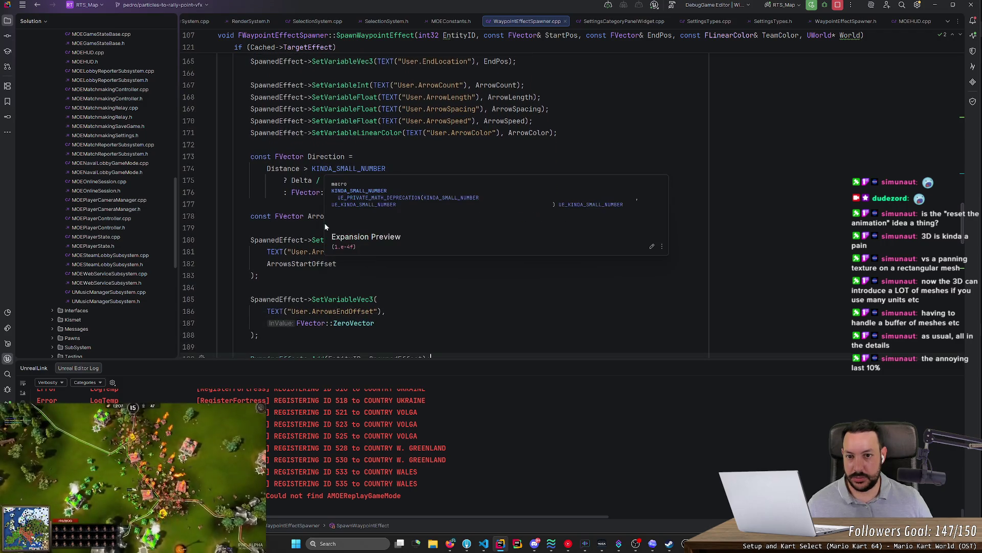
scroll(460, 205, "up", 6)
scroll(460, 205, "down", 5)
scroll(460, 205, "up", 13)
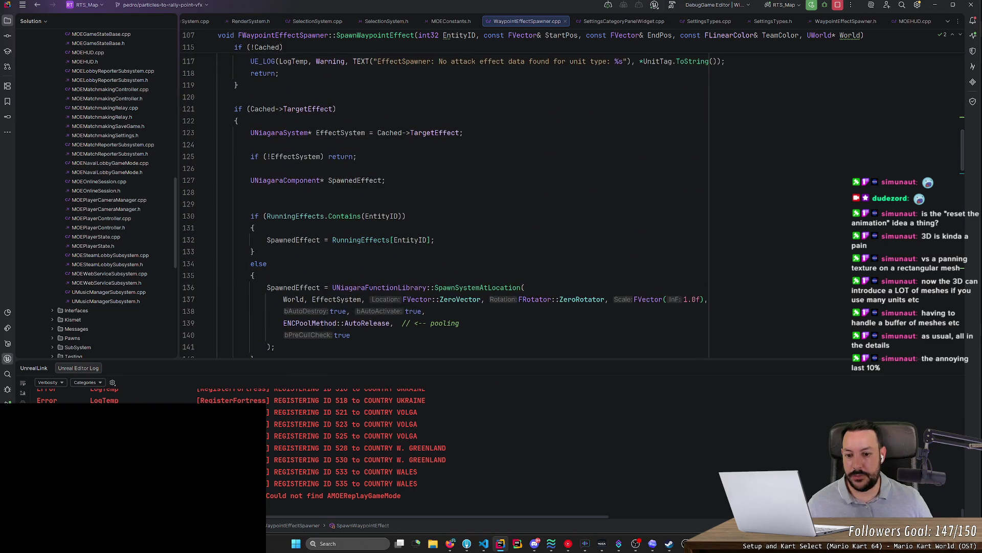
scroll(460, 205, "down", 16)
scroll(461, 205, "down", 7)
scroll(460, 205, "up", 7)
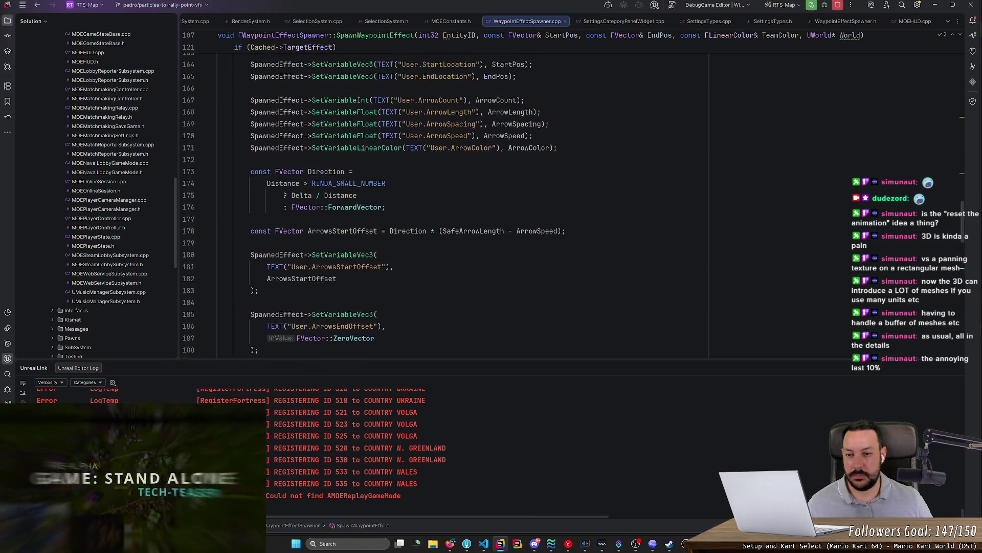
scroll(461, 204, "up", 4)
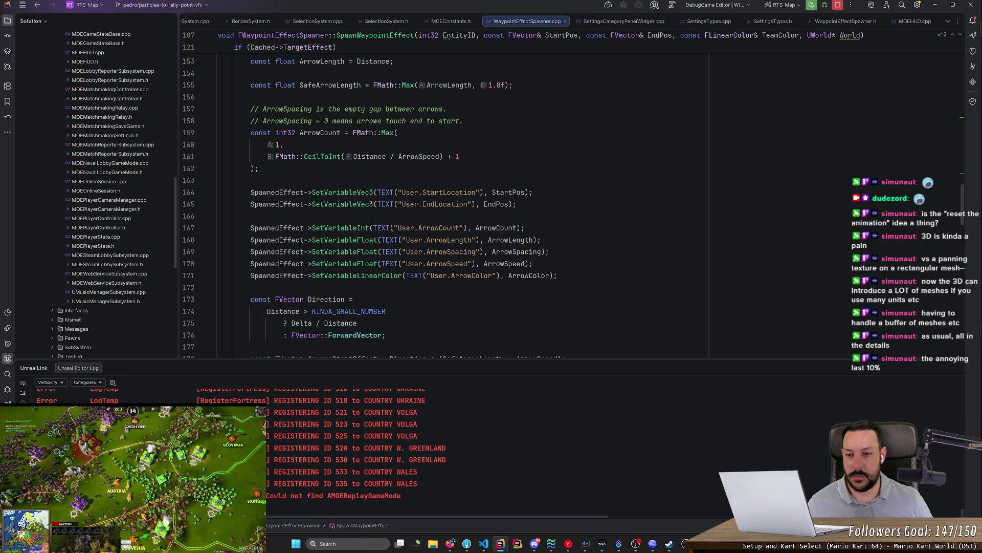
left_click(355, 132)
scroll(460, 204, "up", 3)
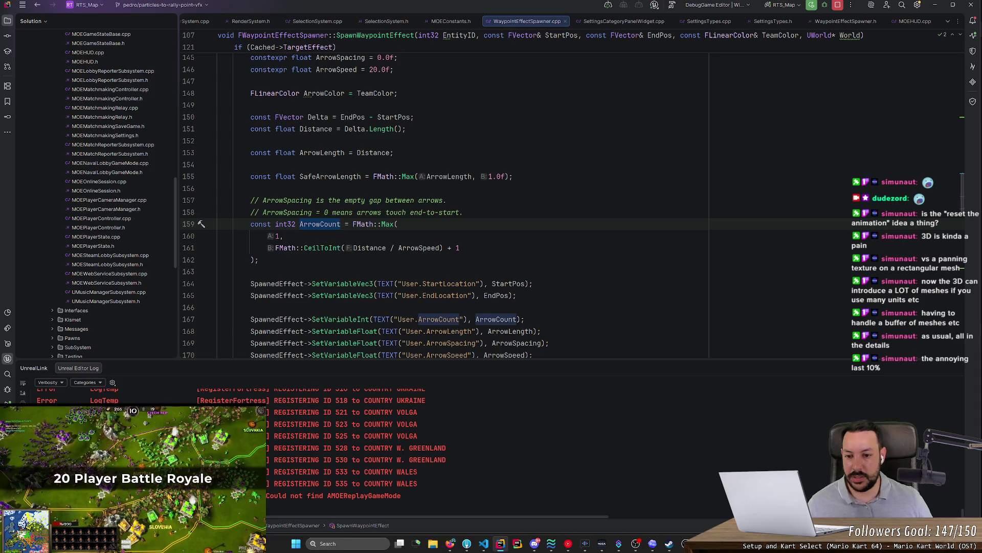
scroll(461, 205, "down", 2)
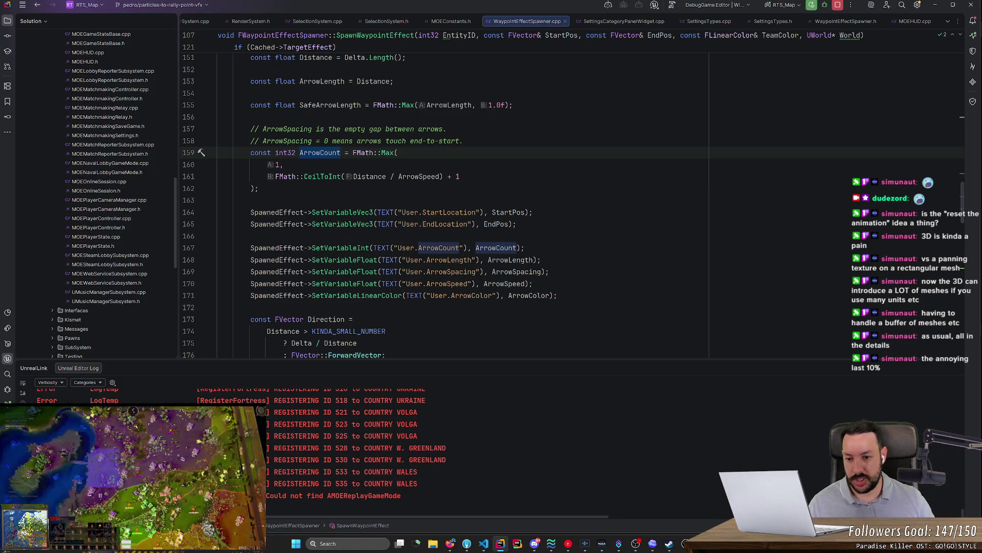
left_click(259, 188)
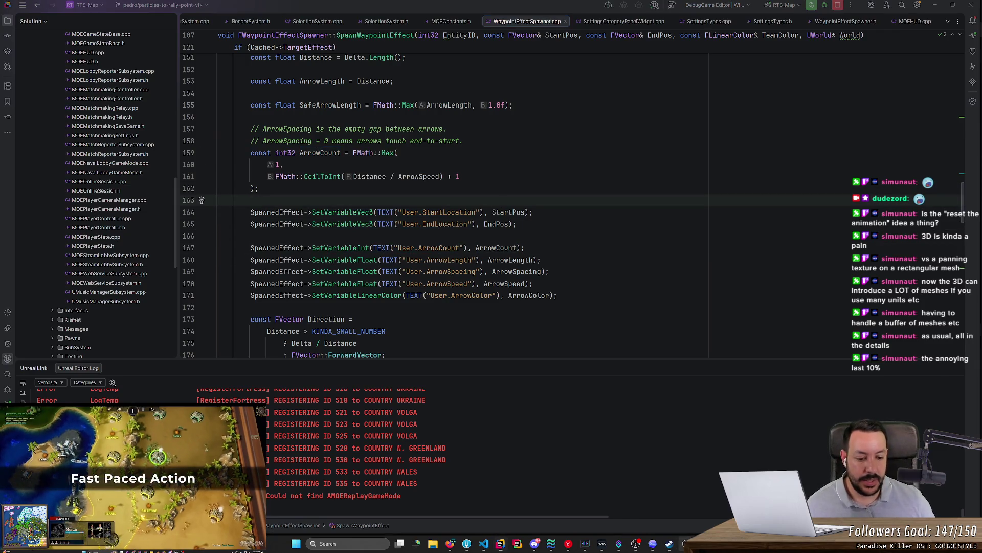
mouse_move(671, 544)
left_click(685, 499)
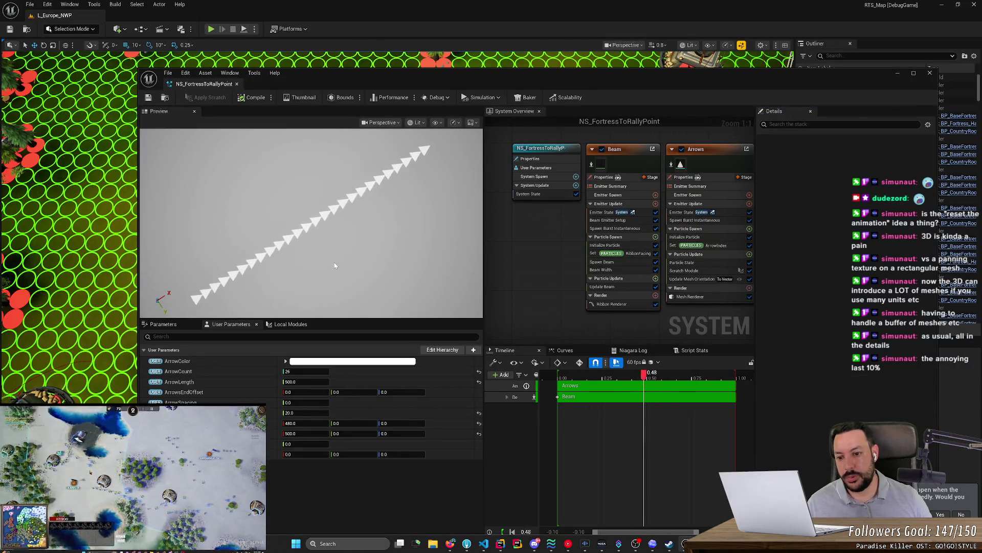
- Orbit the NS_FortressToRallyPoint preview so the arrows run horizontally, then bring Codex forward
left_click_drag(335, 265, 368, 265)
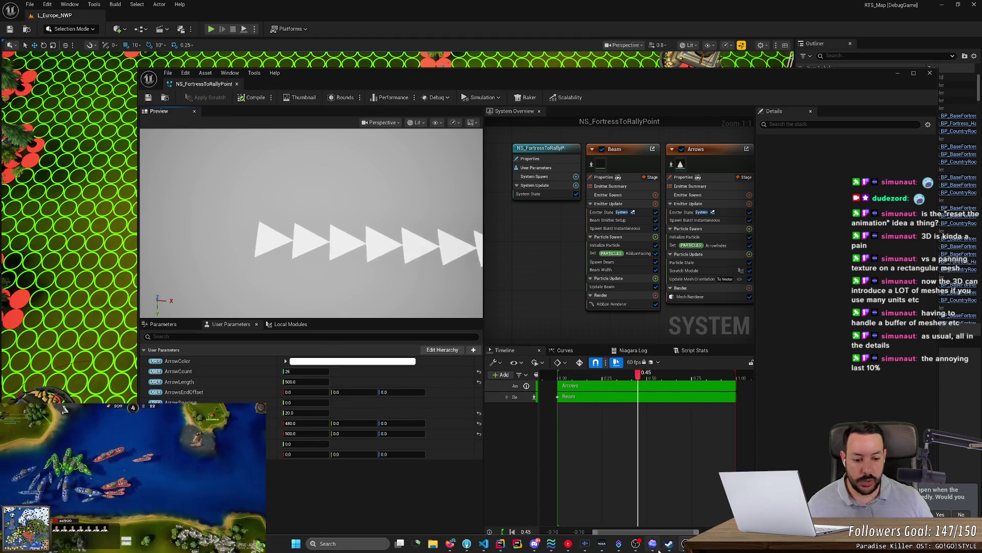
left_click(652, 543)
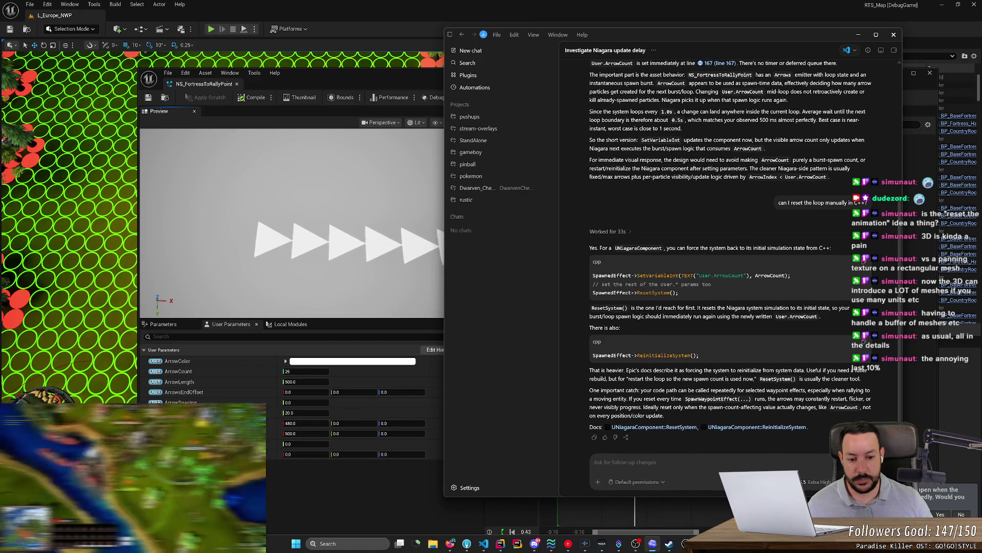
- Draft a Codex follow-up: 'NSPoint', then 'Currently, the arrows pop in and out of exist'
type("NS_Fortress")
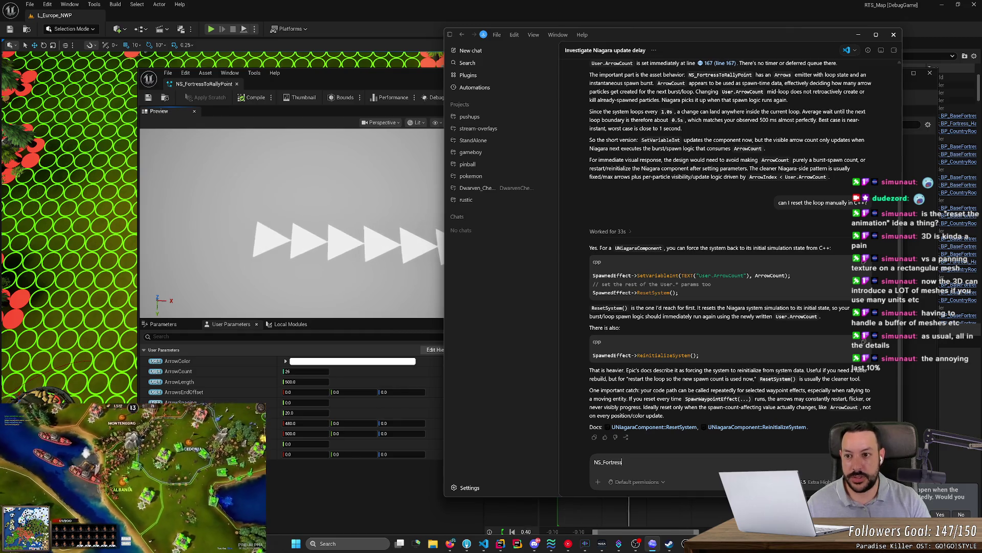
type("ToRallyPoint")
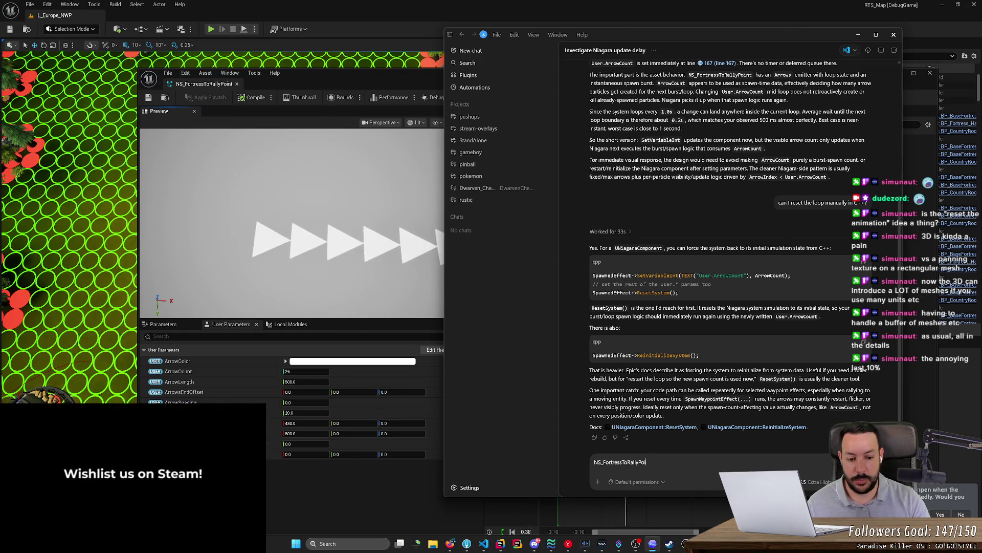
key("shift+Return")
type("Currently, the")
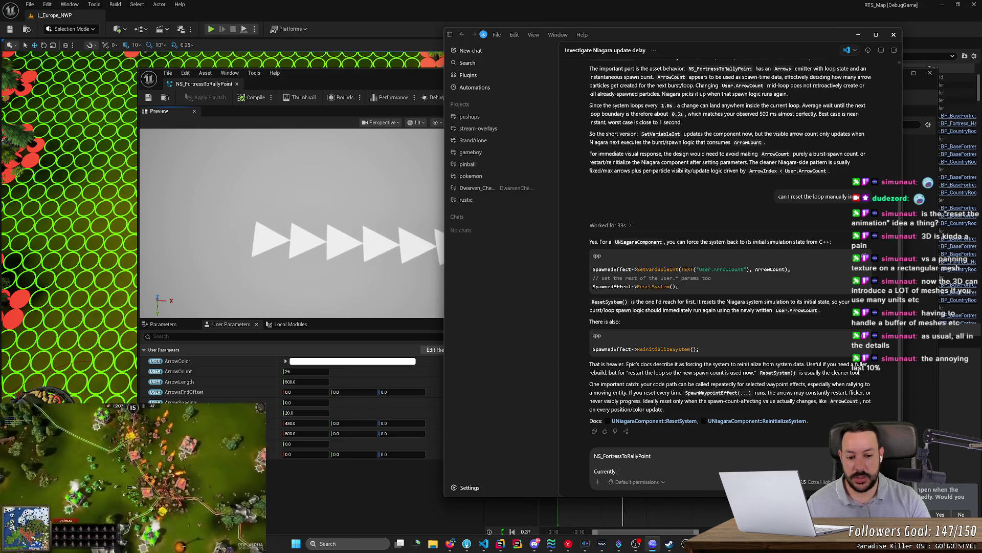
type(" arr")
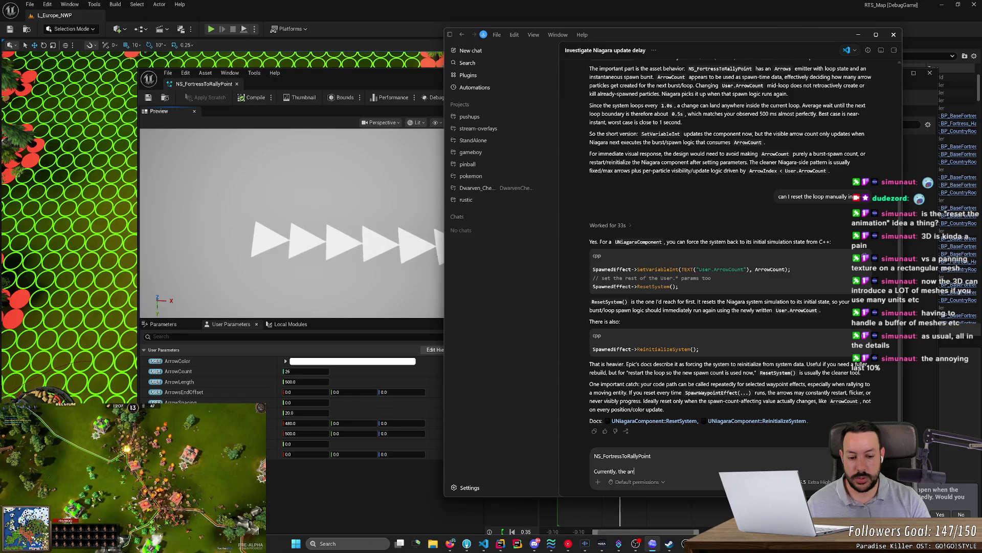
type("ows pop in")
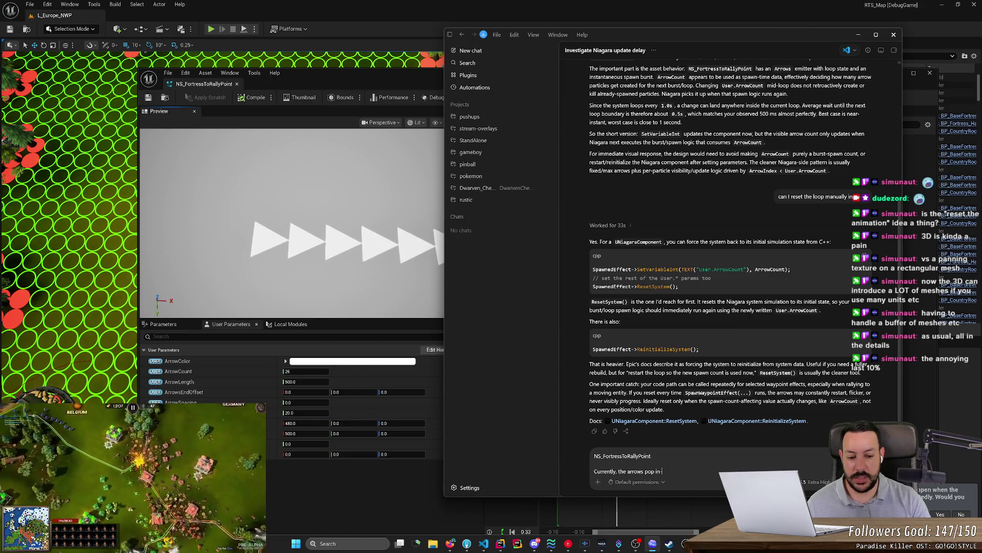
type(" and out of exist")
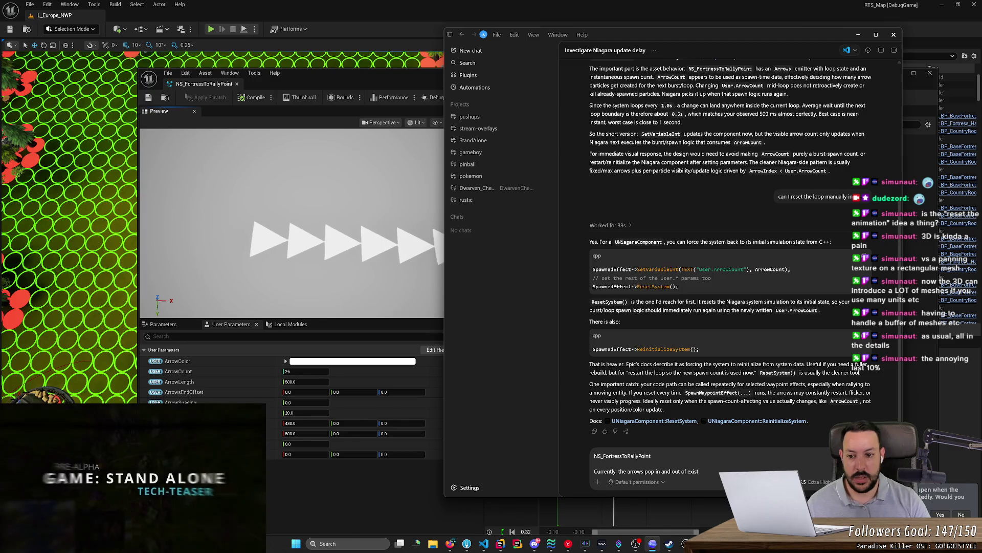
- Check the arrow preview, select the problem sentence, and rewind the Niagara effect timeline
left_click(320, 180)
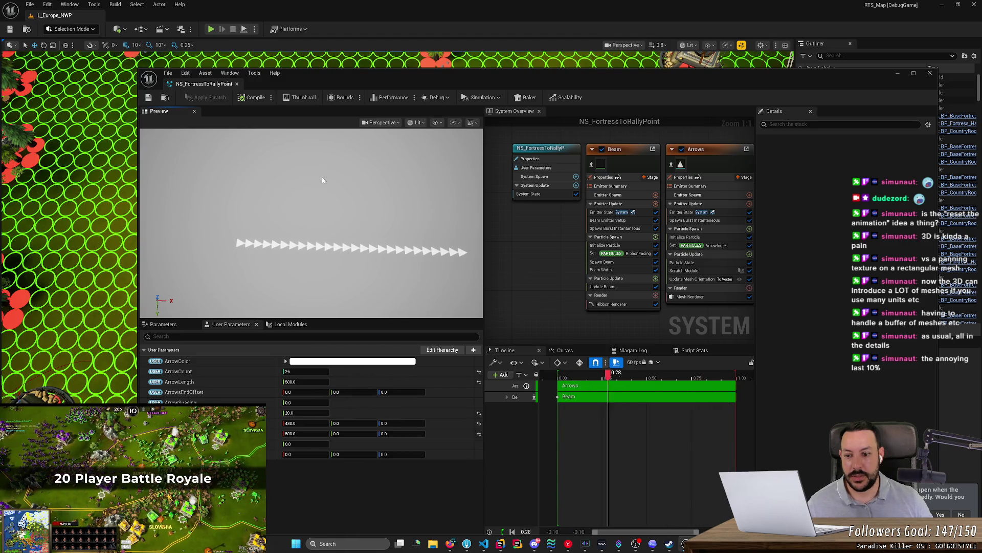
key("alt+Tab")
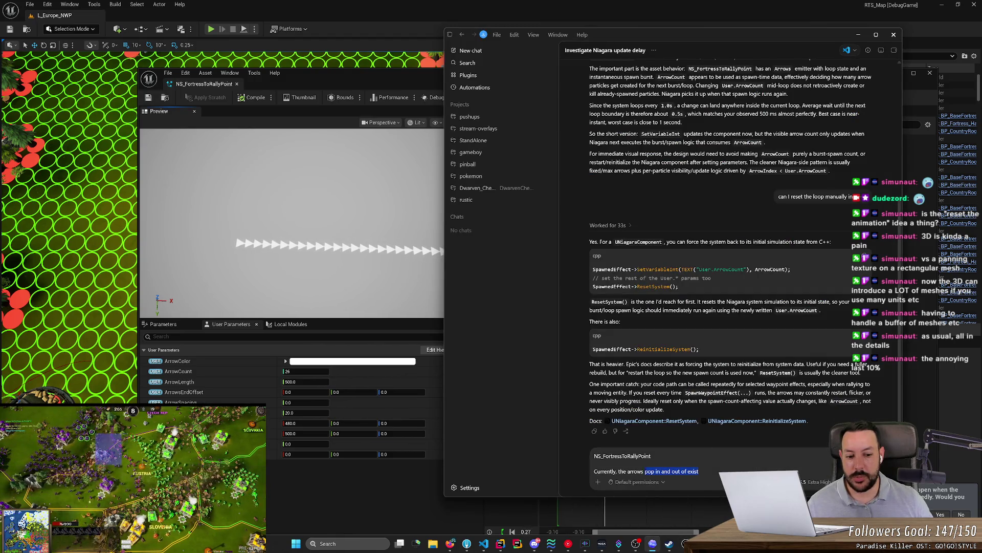
left_click_drag(699, 471, 581, 464)
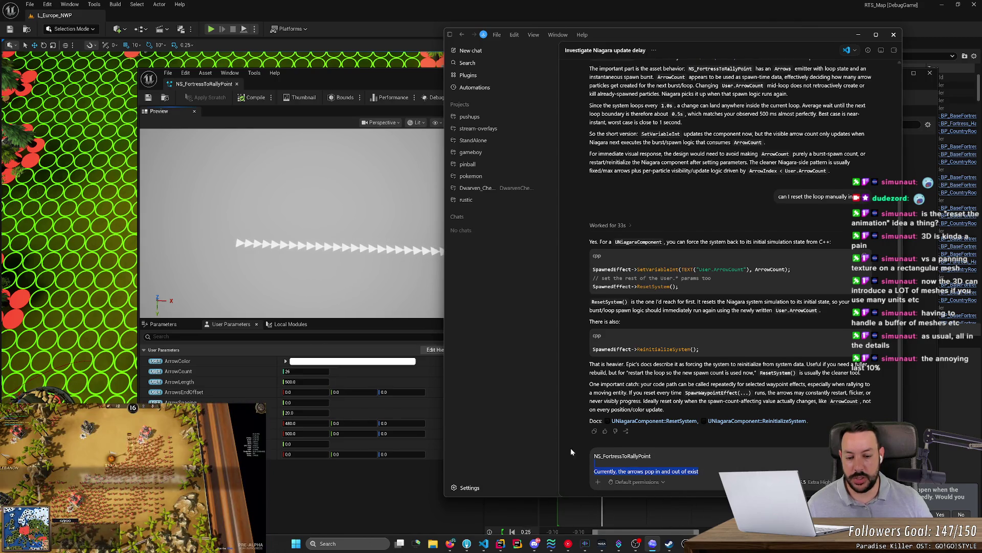
left_click(382, 258)
mouse_move(686, 374)
left_mouse_down()
mouse_move(553, 378)
mouse_move(702, 388)
mouse_move(639, 391)
mouse_move(723, 399)
mouse_move(735, 411)
left_mouse_up()
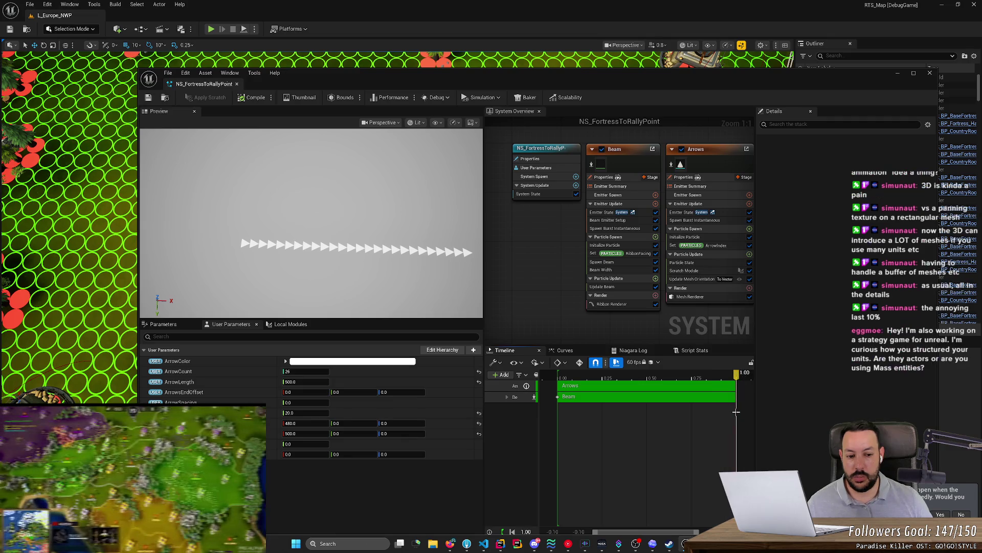
left_click(558, 377)
left_click_drag(560, 377, 736, 389)
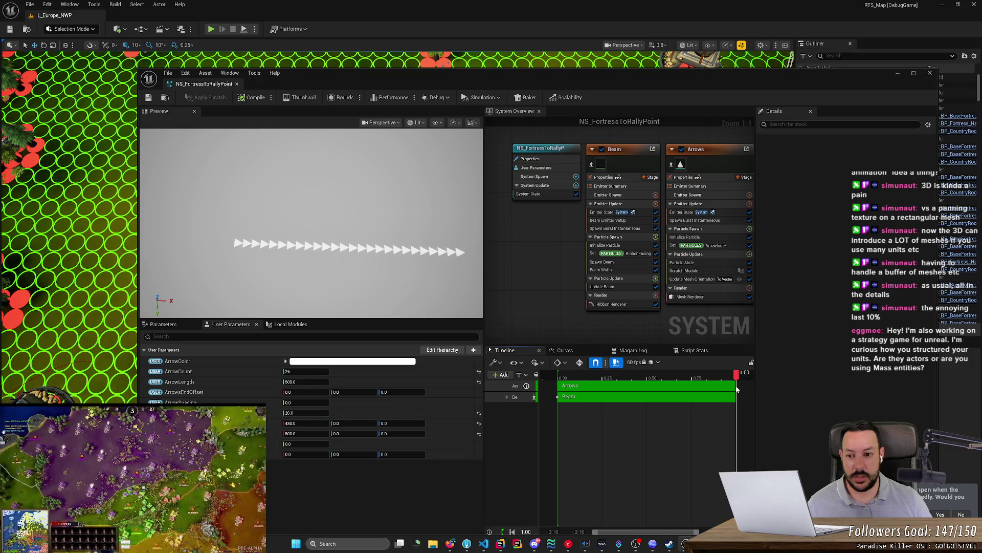
left_click_drag(737, 390, 735, 390)
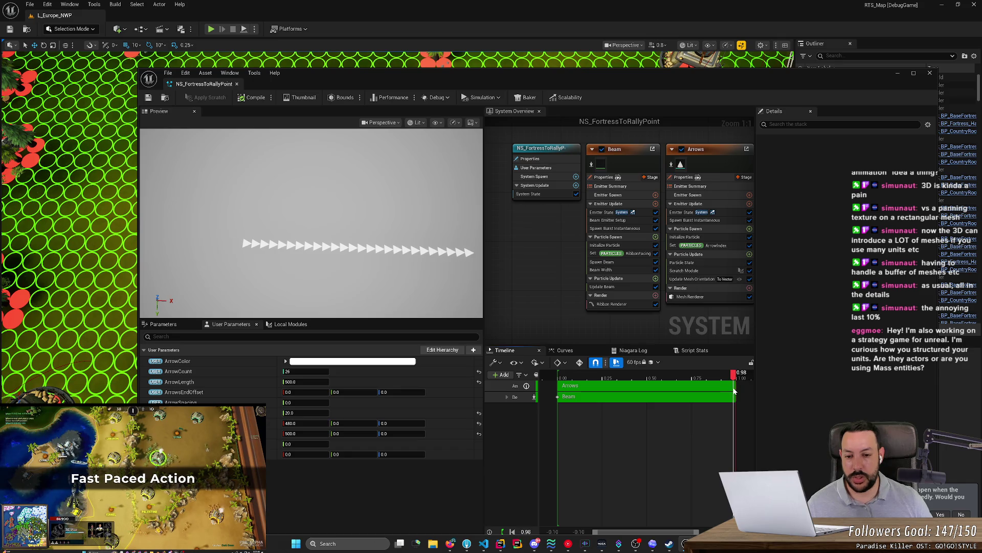
left_click_drag(734, 391, 737, 390)
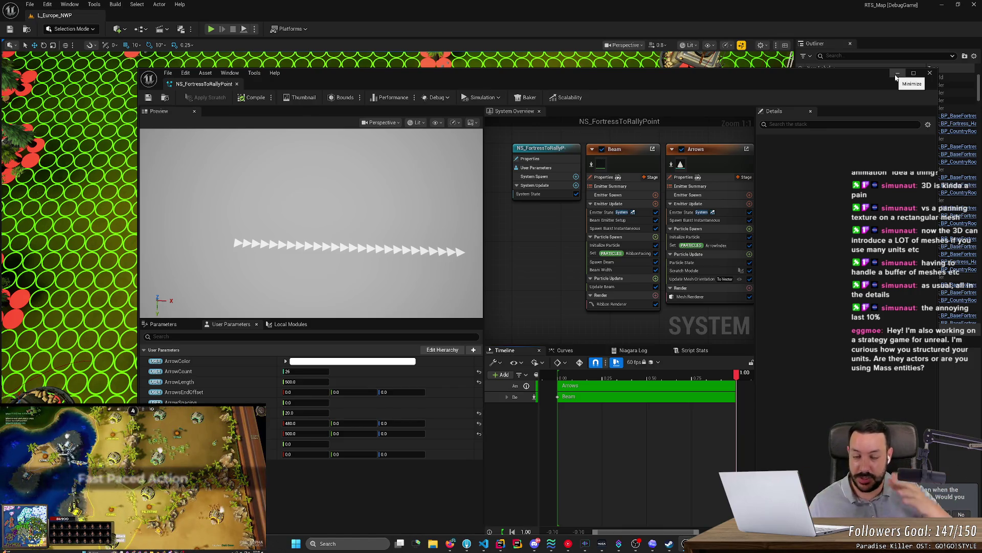
left_click(896, 75)
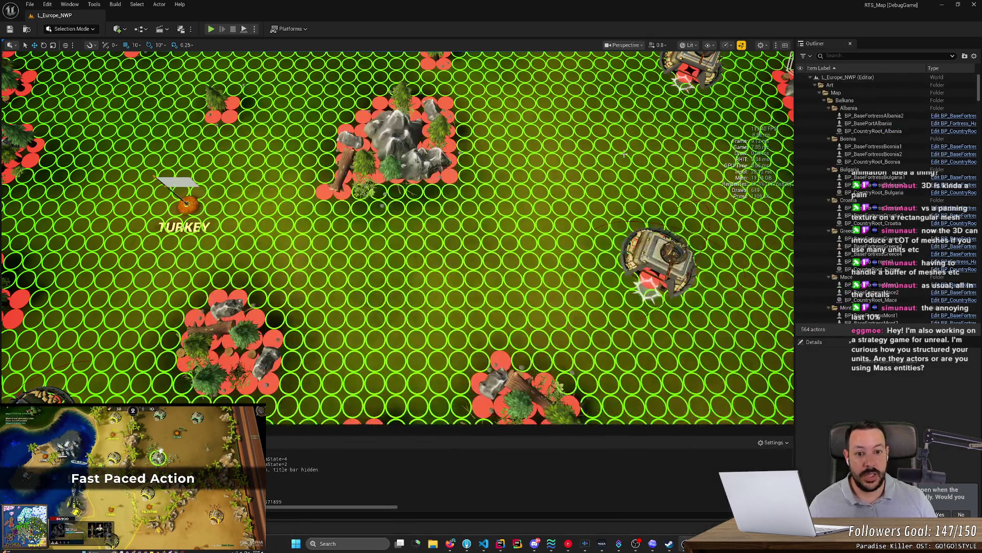
- Start a play-in-editor session of the Europe map
left_click(212, 30)
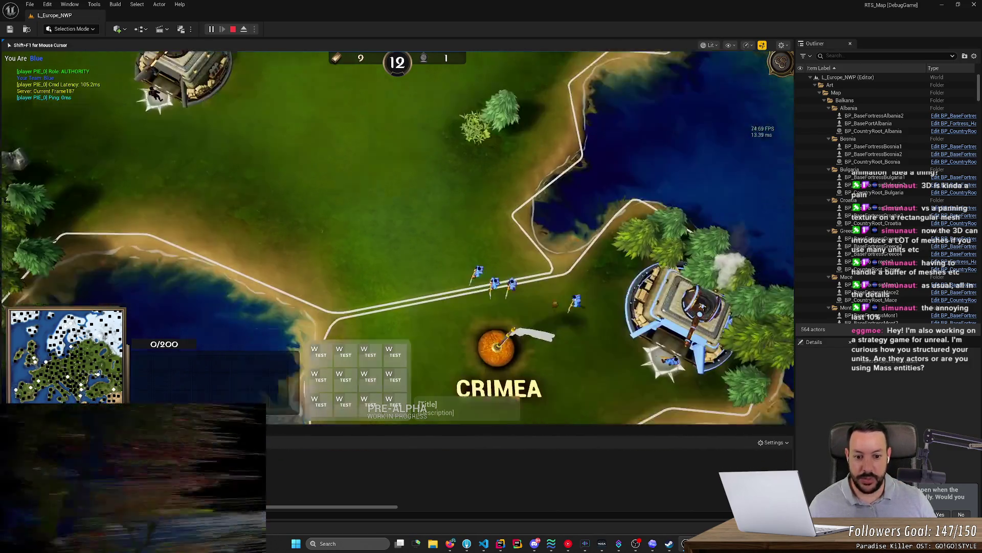
- Eject from the player and focus the camera on the blue Crimea fortress
left_click(535, 251)
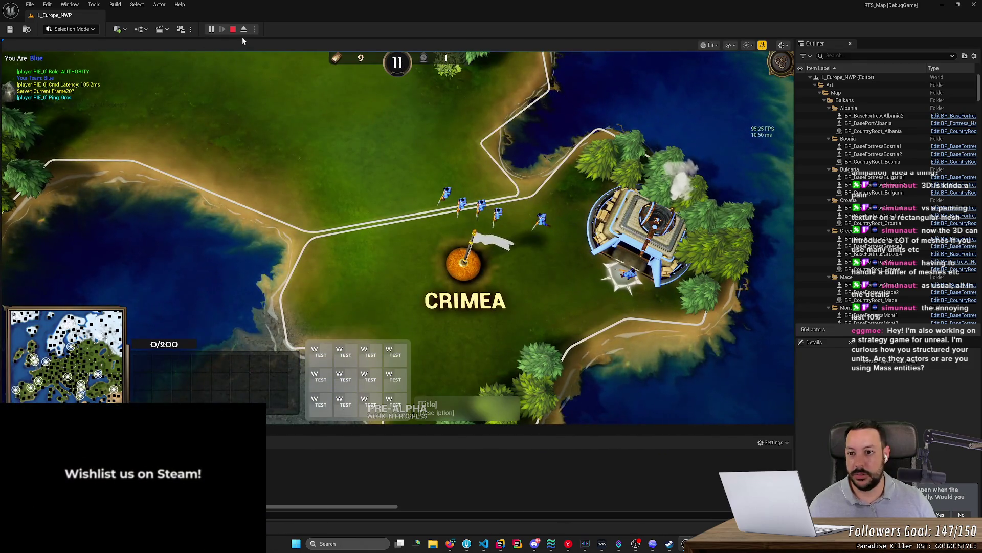
left_click(244, 30)
key("f")
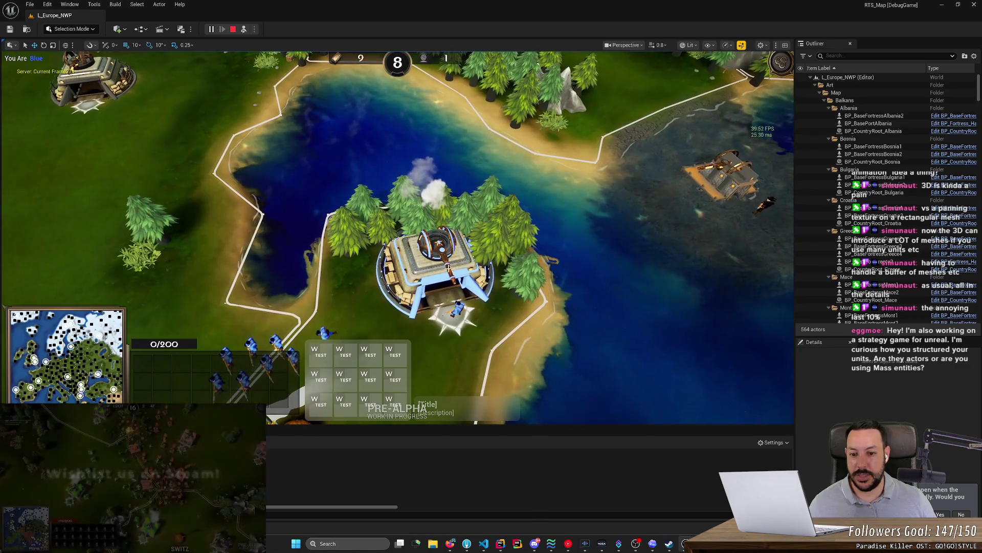
left_click(448, 267)
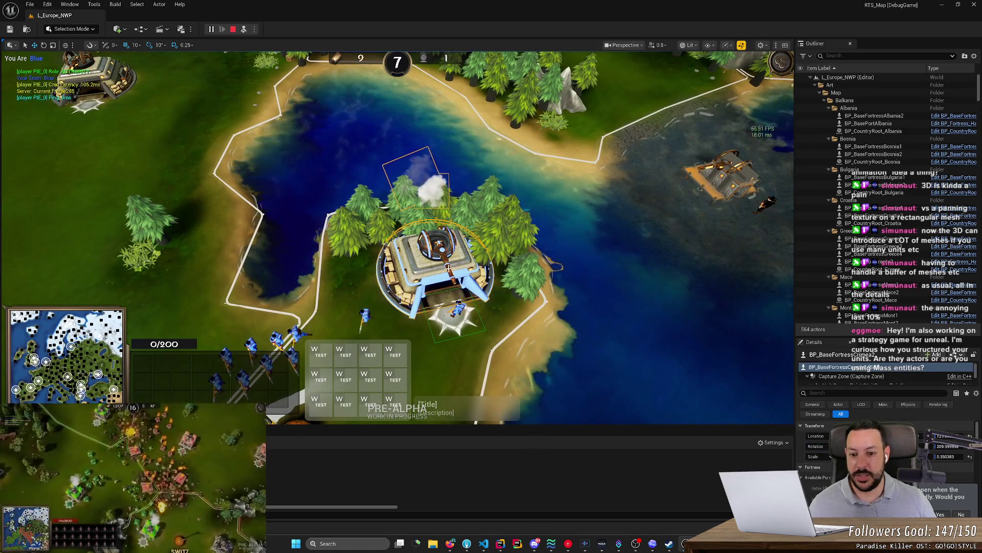
- Pan to the harbour island and inspect the harbour, Crimea flag marker and landscape
left_click_drag(664, 229, 716, 229)
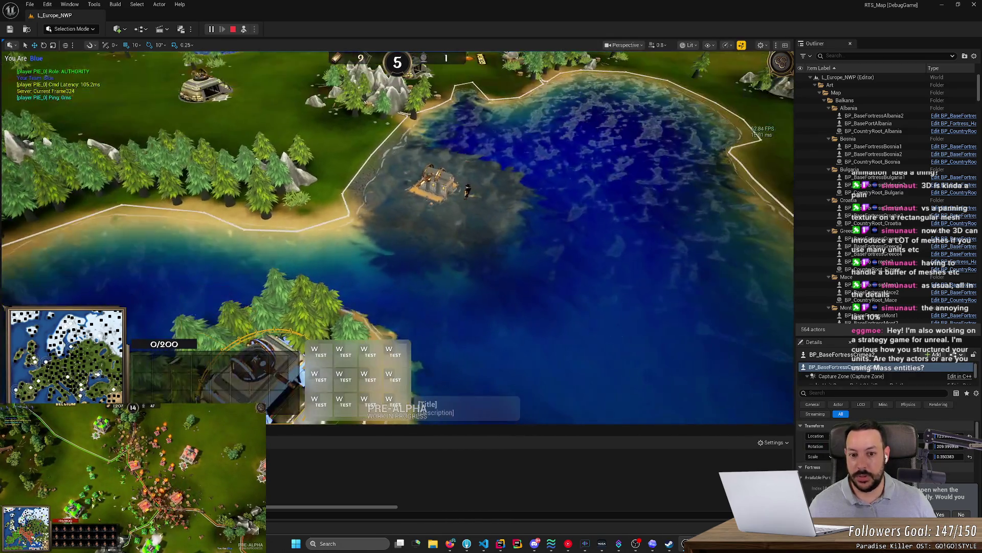
left_click(449, 190)
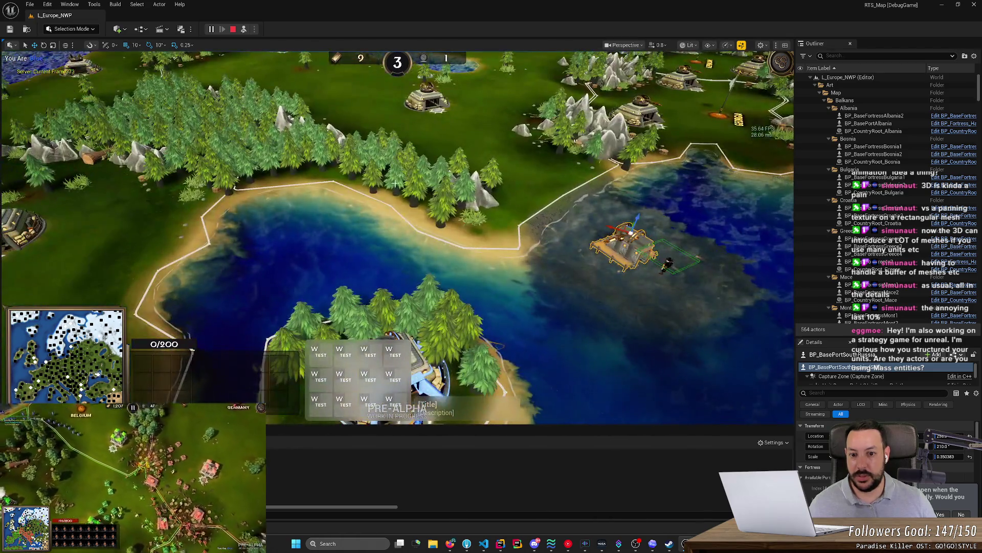
left_click(395, 183)
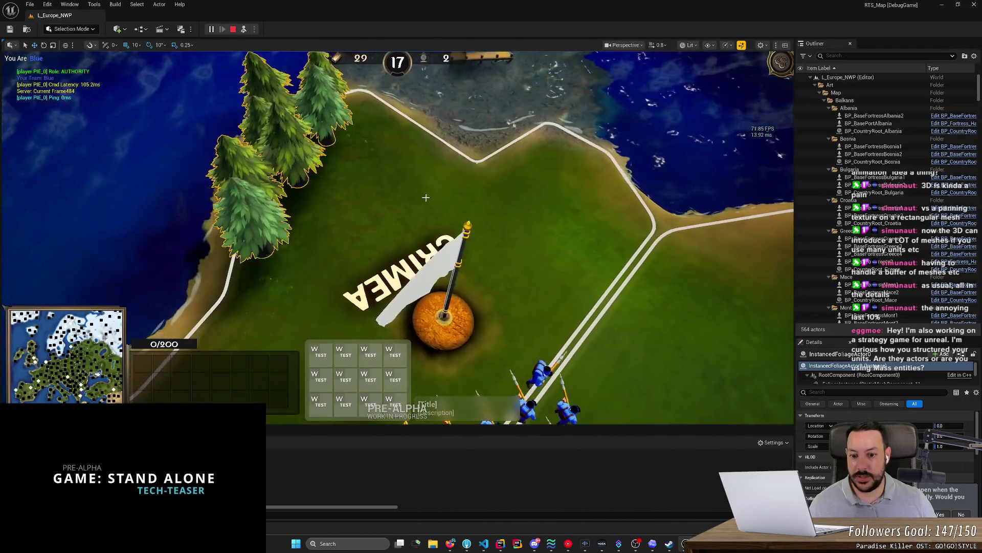
left_click(432, 254)
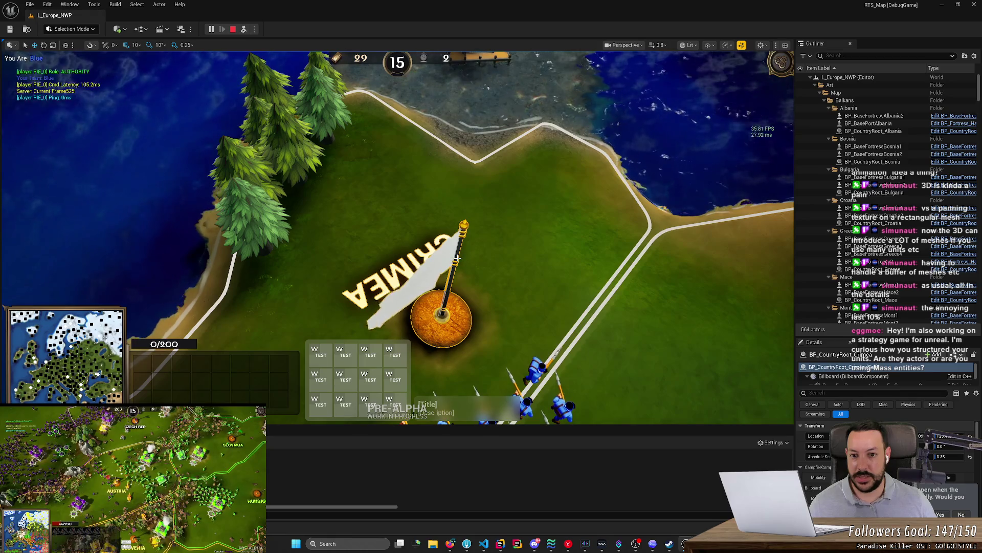
left_click(574, 152)
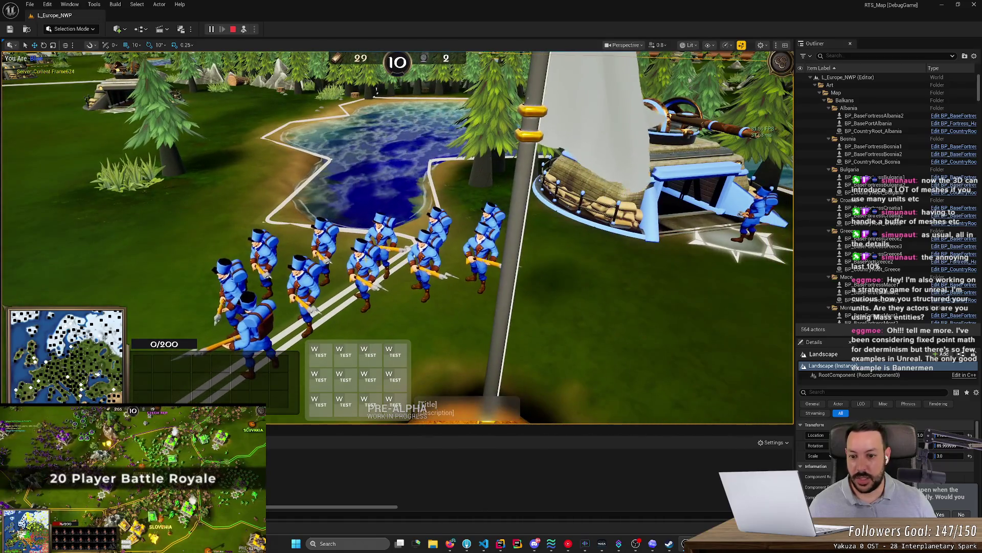
- Select SkelotWorld0 via the marching riflemen and move the camera left along them
left_click(314, 276)
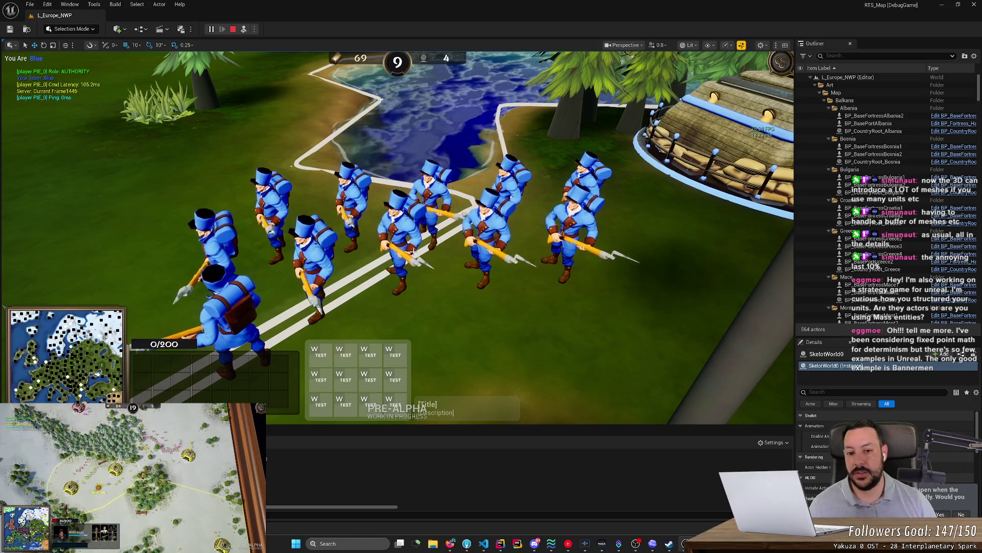
key("a")
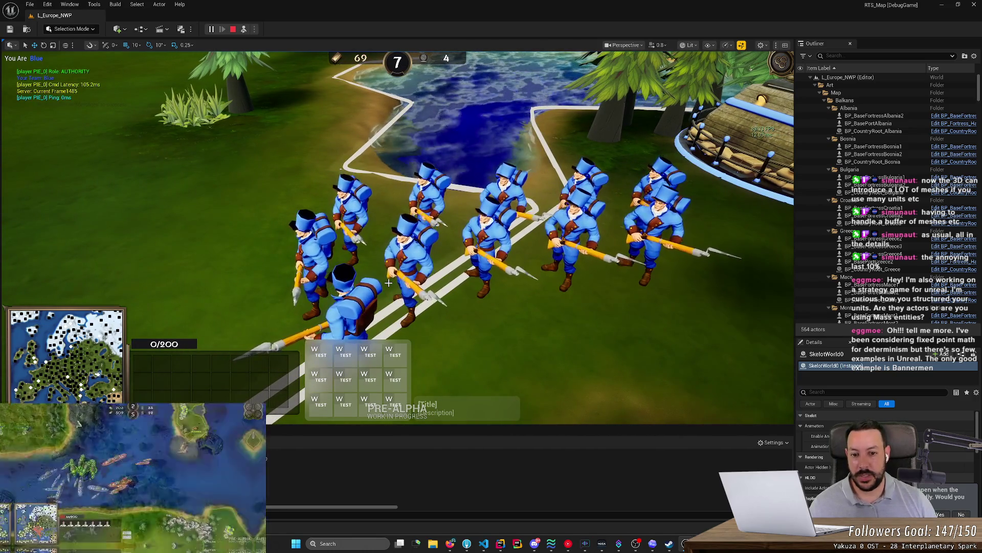